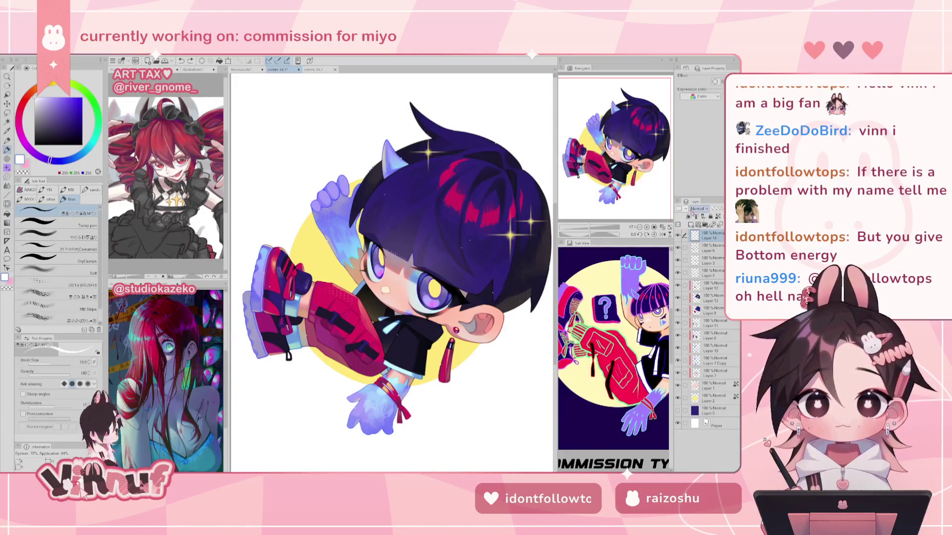
- Zoom and pan onto the horned chibi's face, then return to the Pen after briefly taking the Eraser
{"action": "key", "text": "ctrl+plus"}
{"action": "left_click_drag", "start_coordinate": [391, 273], "coordinate": [416, 282]}
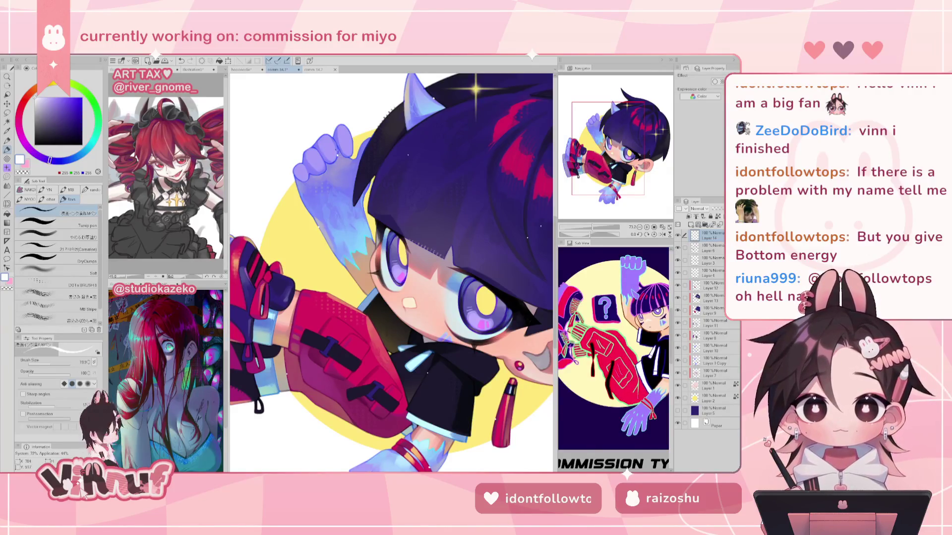
{"action": "key", "text": "e"}
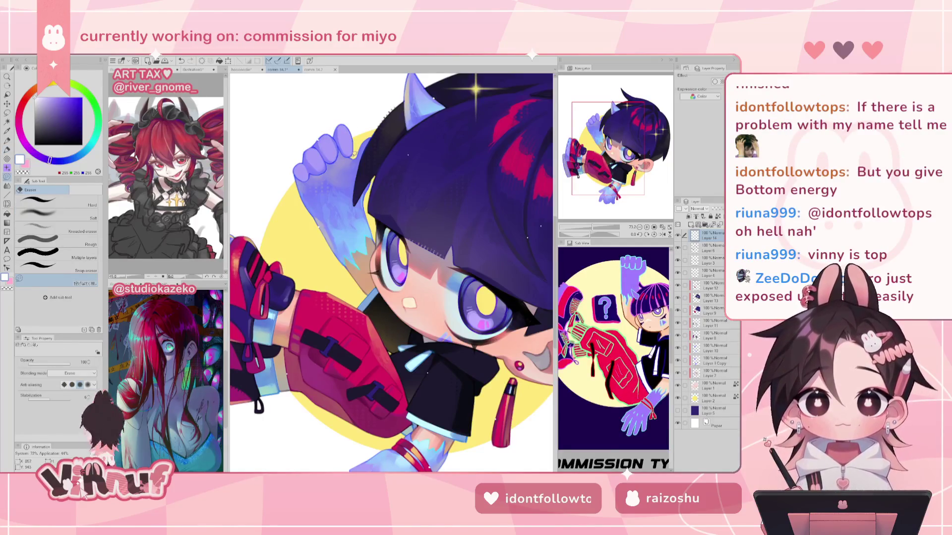
{"action": "key", "text": "p"}
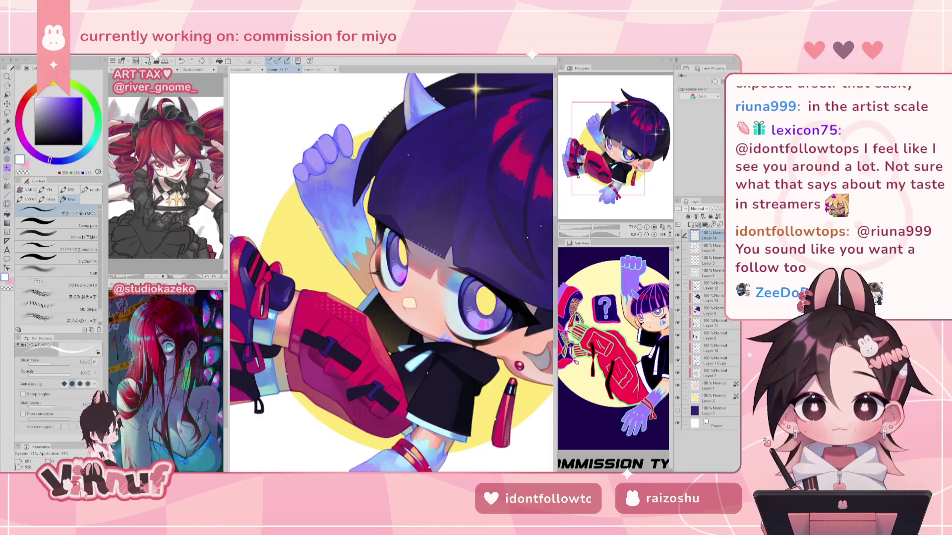
- Frame the head and hair, lasso a region, move its layer content, then deselect
{"action": "scroll", "coordinate": [392, 272], "scroll_direction": "down", "scroll_amount": 3}
{"action": "scroll", "coordinate": [391, 272], "scroll_direction": "up", "scroll_amount": 3}
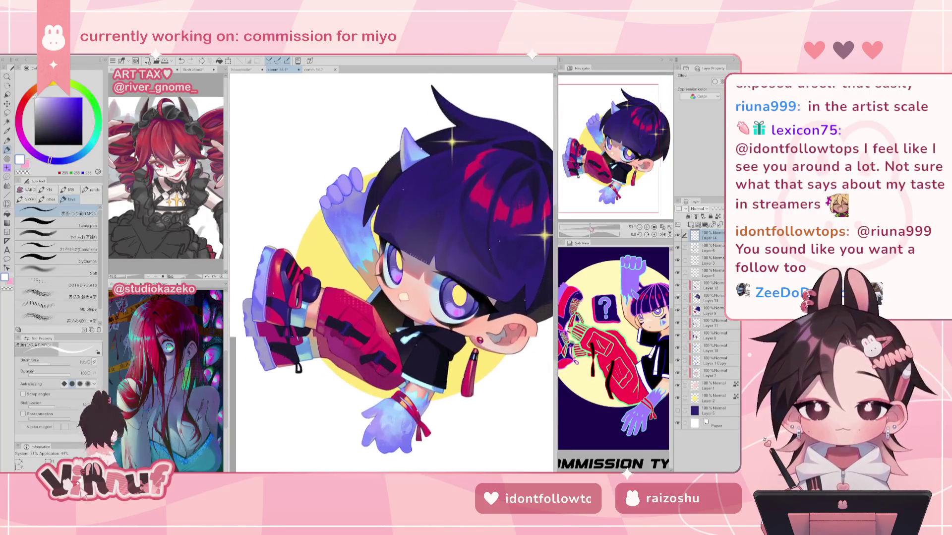
{"action": "scroll", "coordinate": [392, 272], "scroll_direction": "down", "scroll_amount": 2}
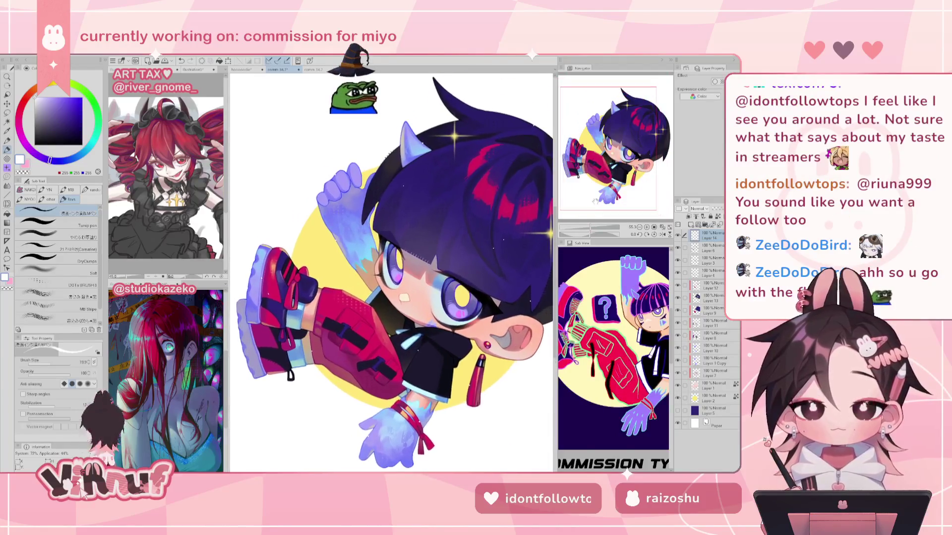
{"action": "left_click_drag", "start_coordinate": [630, 146], "coordinate": [625, 124]}
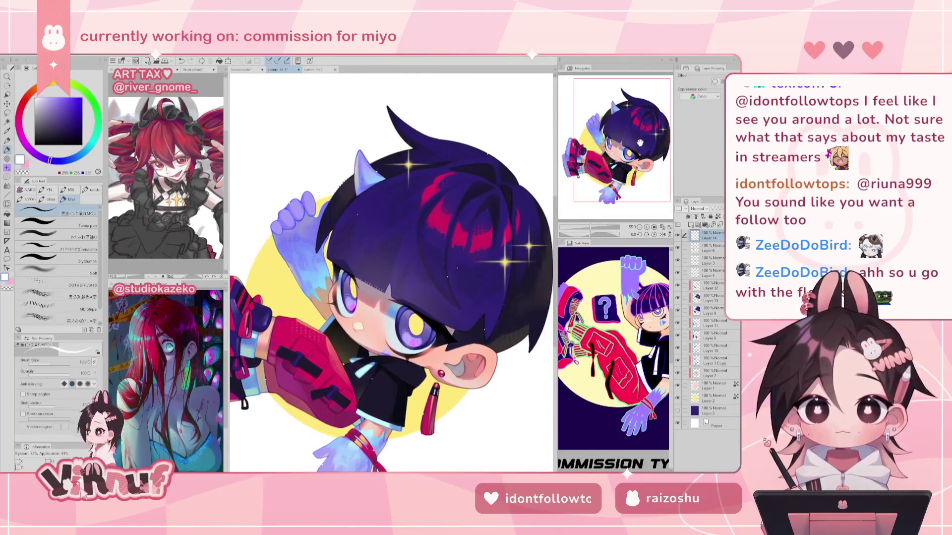
{"action": "key", "text": "m"}
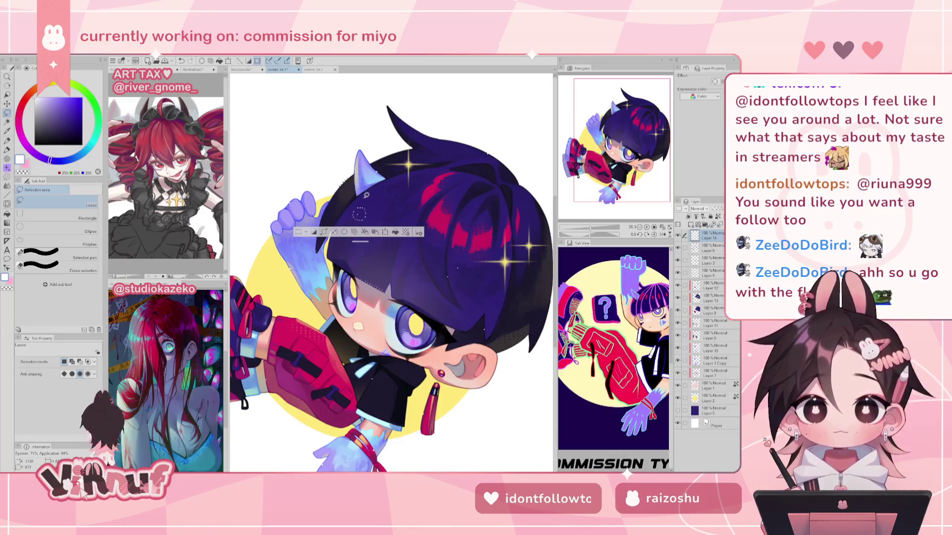
{"action": "key", "text": "k"}
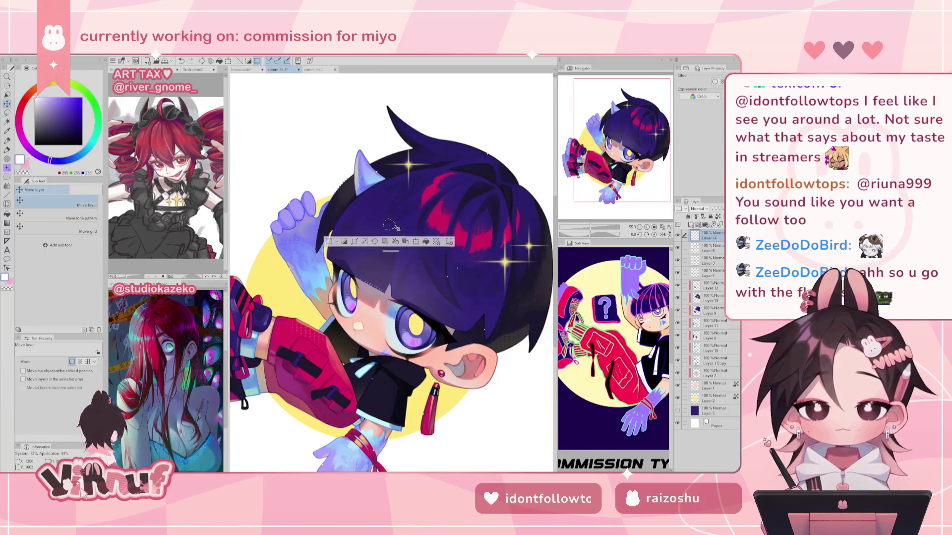
{"action": "key", "text": "ctrl+d"}
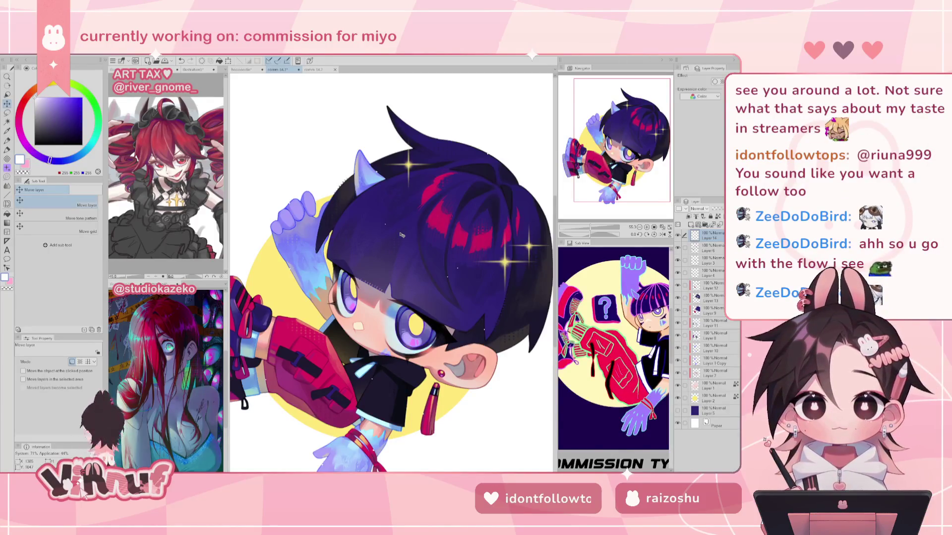
- Adjust the zoom, drag content into place, deselect, and fit the whole page in view
{"action": "mouse_move", "coordinate": [591, 230]}
{"action": "left_mouse_down"}
{"action": "mouse_move", "coordinate": [575, 230]}
{"action": "mouse_move", "coordinate": [596, 230]}
{"action": "left_mouse_up"}
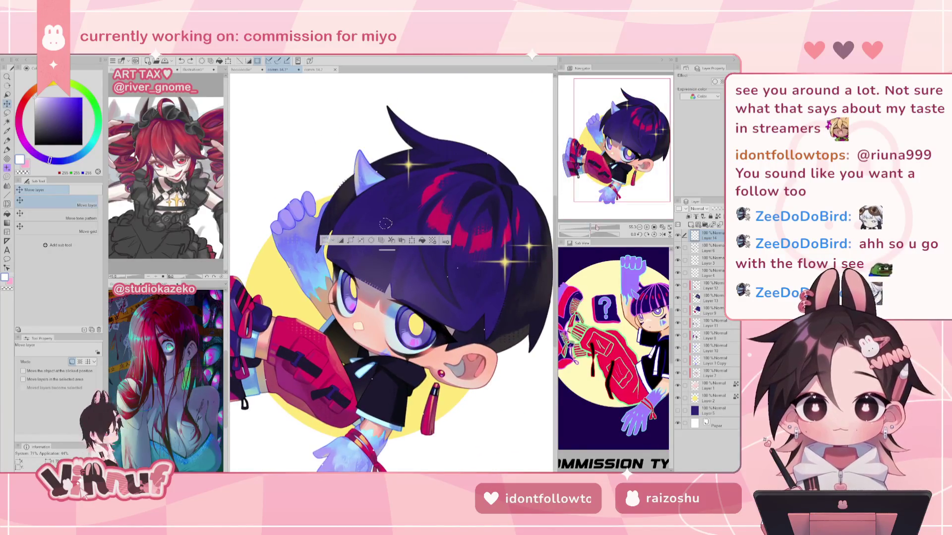
{"action": "key", "text": "ctrl+a"}
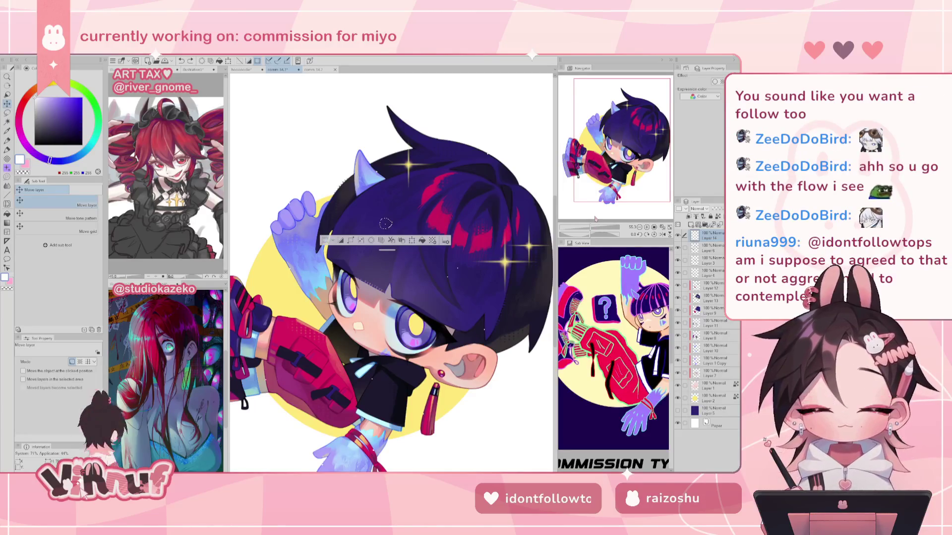
{"action": "mouse_move", "coordinate": [385, 223]}
{"action": "left_mouse_down"}
{"action": "mouse_move", "coordinate": [343, 257]}
{"action": "mouse_move", "coordinate": [350, 275]}
{"action": "left_mouse_up"}
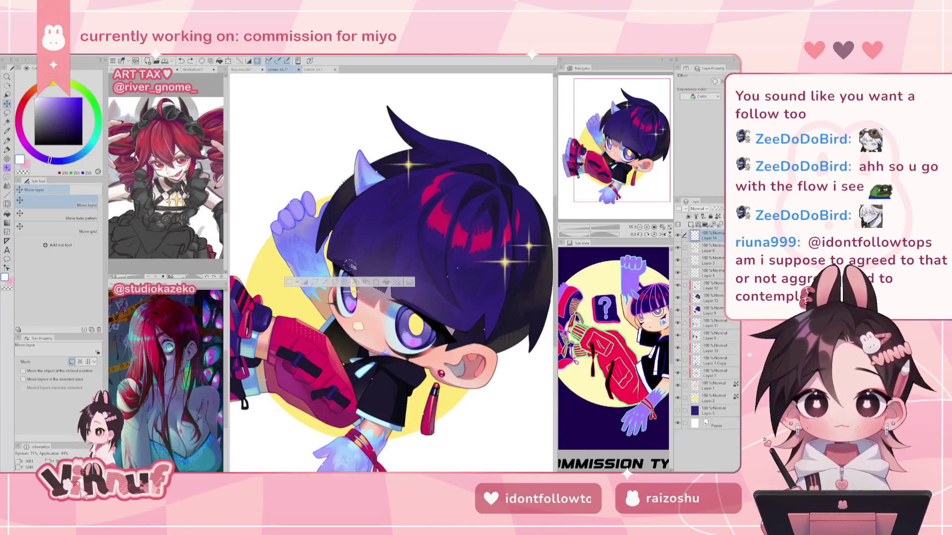
{"action": "mouse_move", "coordinate": [350, 274]}
{"action": "left_mouse_down"}
{"action": "mouse_move", "coordinate": [370, 258]}
{"action": "mouse_move", "coordinate": [355, 235]}
{"action": "left_mouse_up"}
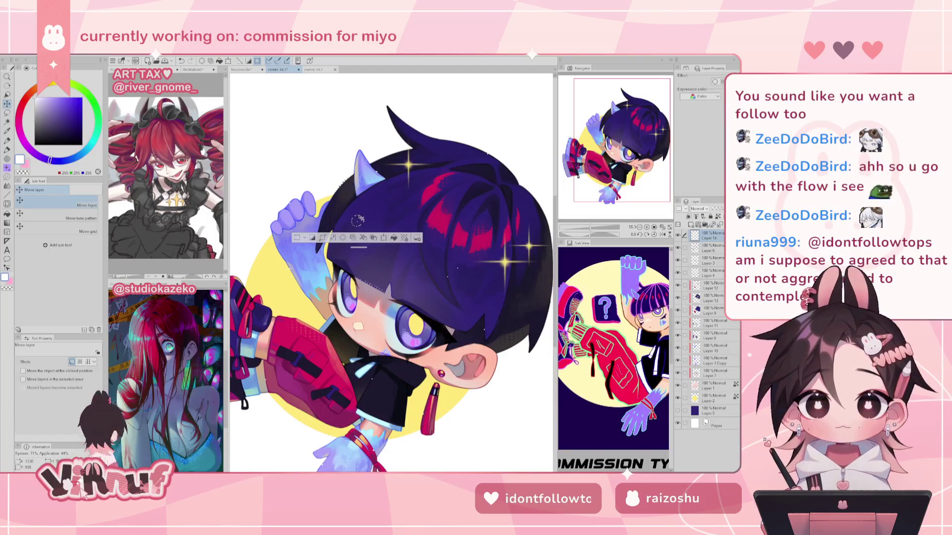
{"action": "key", "text": "ctrl+d"}
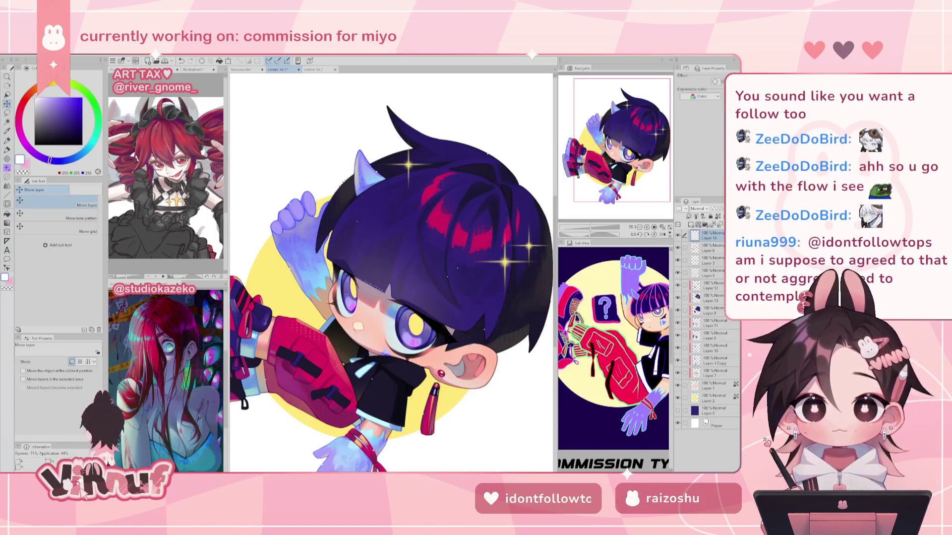
{"action": "left_click", "coordinate": [678, 235]}
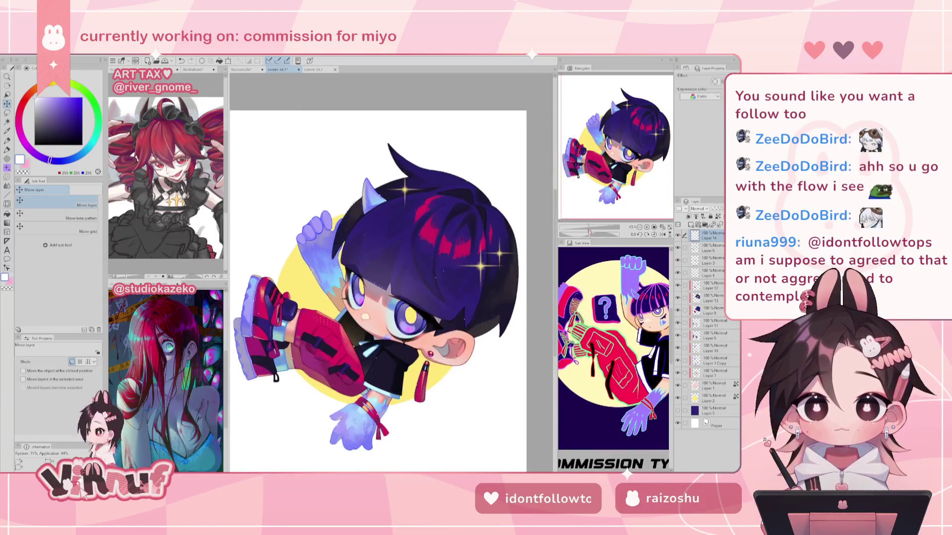
{"action": "key", "text": "ctrl+0"}
- Scroll the fitted page view up and down to inspect it
{"action": "scroll", "coordinate": [377, 273], "scroll_direction": "up", "scroll_amount": 3}
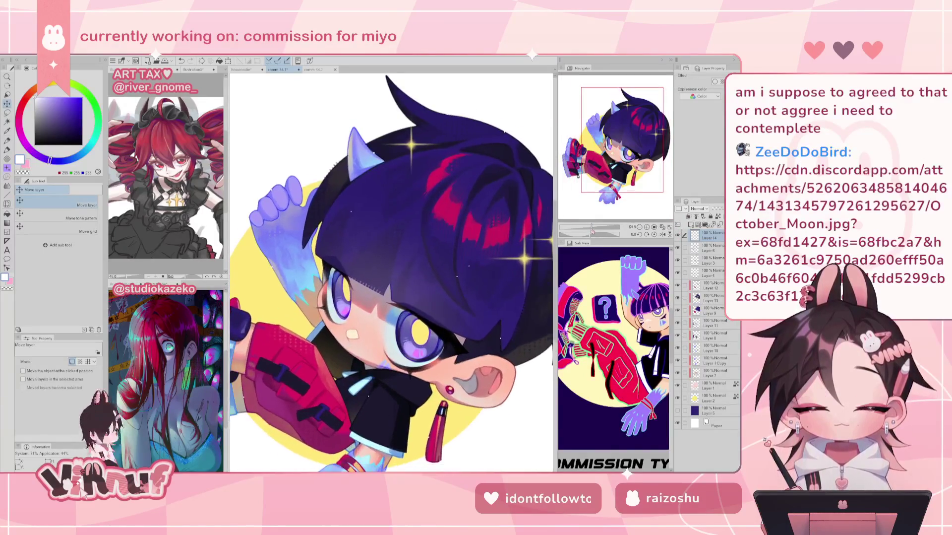
{"action": "scroll", "coordinate": [377, 273], "scroll_direction": "down", "scroll_amount": 2}
{"action": "scroll", "coordinate": [359, 299], "scroll_direction": "up", "scroll_amount": 1}
{"action": "scroll", "coordinate": [359, 299], "scroll_direction": "up", "scroll_amount": 1}
{"action": "scroll", "coordinate": [359, 299], "scroll_direction": "up", "scroll_amount": 1}
{"action": "scroll", "coordinate": [358, 299], "scroll_direction": "up", "scroll_amount": 1}
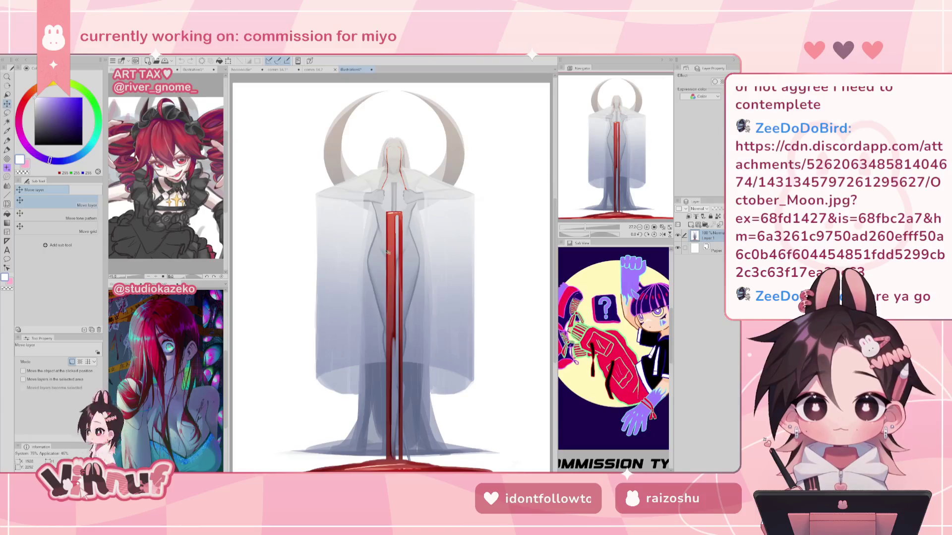
{"action": "scroll", "coordinate": [397, 167], "scroll_direction": "up", "scroll_amount": 1}
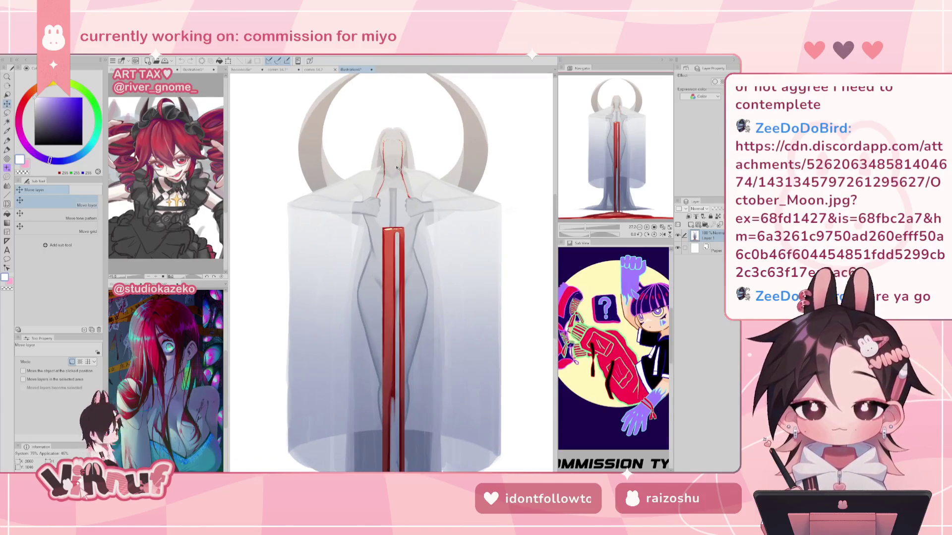
{"action": "scroll", "coordinate": [407, 198], "scroll_direction": "up", "scroll_amount": 1}
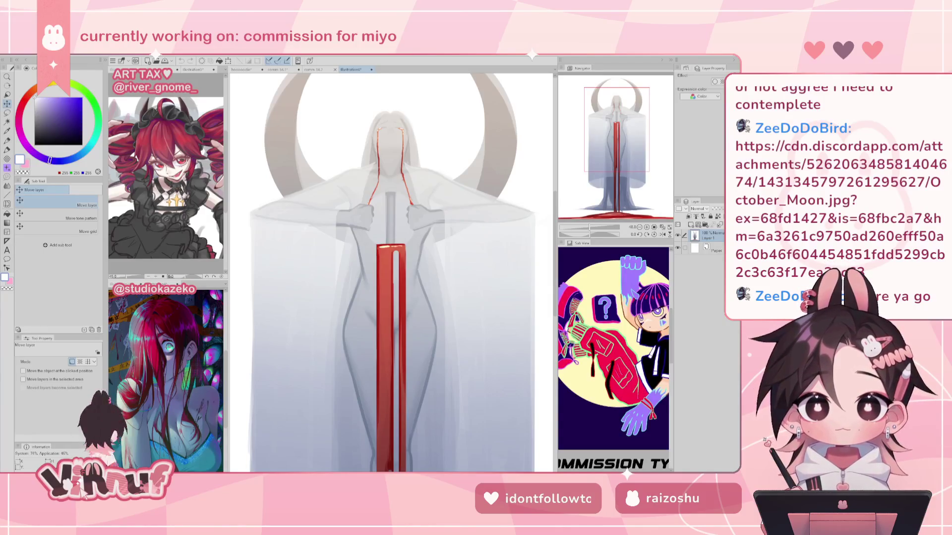
{"action": "left_click", "coordinate": [278, 70]}
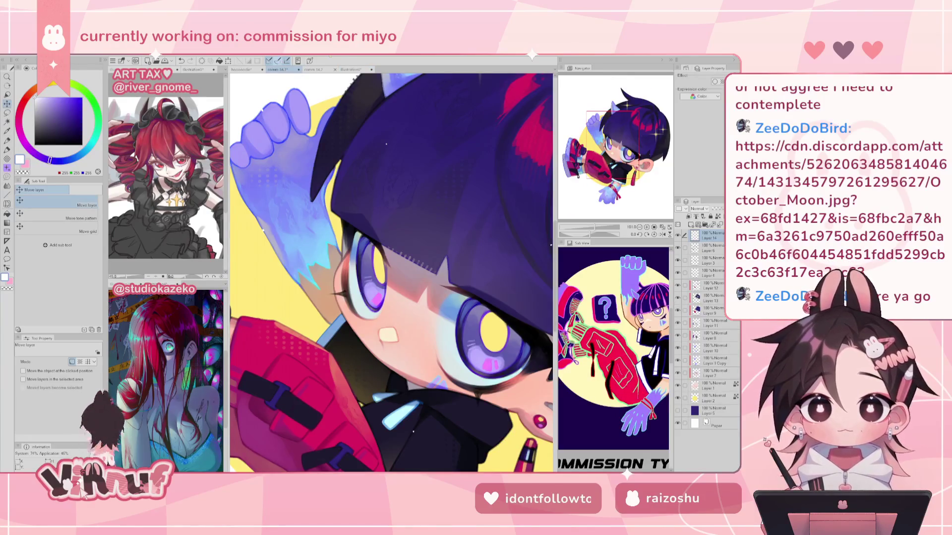
{"action": "left_click", "coordinate": [357, 69]}
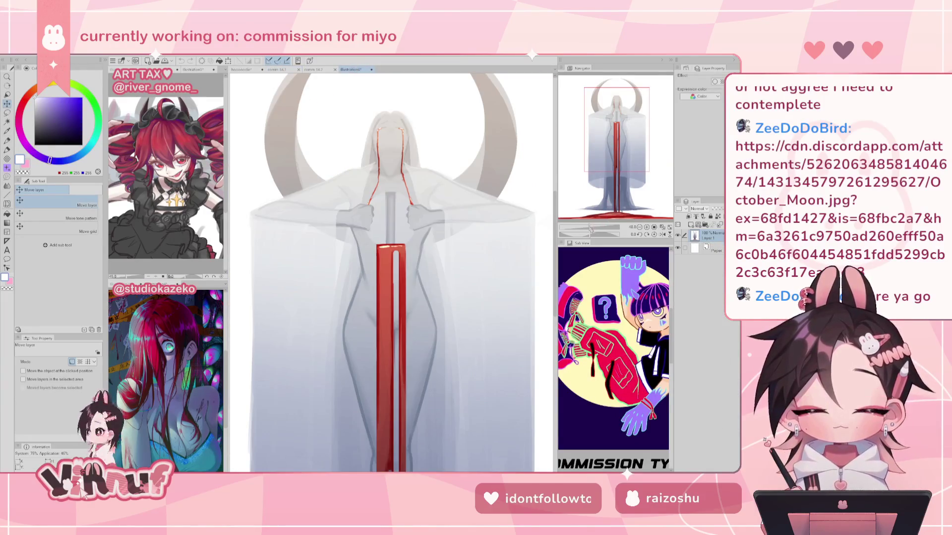
{"action": "scroll", "coordinate": [391, 272], "scroll_direction": "down", "scroll_amount": 2}
{"action": "scroll", "coordinate": [392, 273], "scroll_direction": "down", "scroll_amount": 1}
{"action": "scroll", "coordinate": [392, 272], "scroll_direction": "up", "scroll_amount": 1}
{"action": "scroll", "coordinate": [392, 273], "scroll_direction": "up", "scroll_amount": 1}
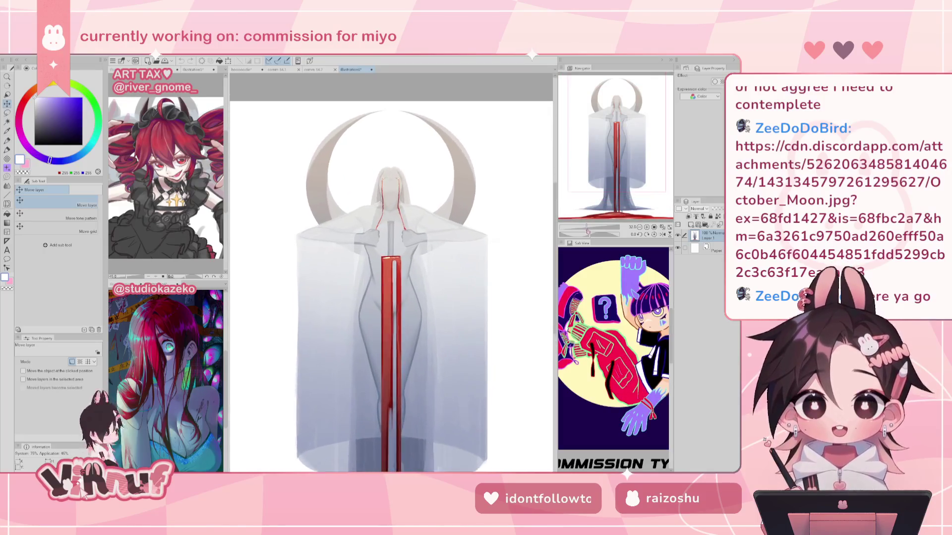
{"action": "left_click_drag", "start_coordinate": [616, 165], "coordinate": [620, 157]}
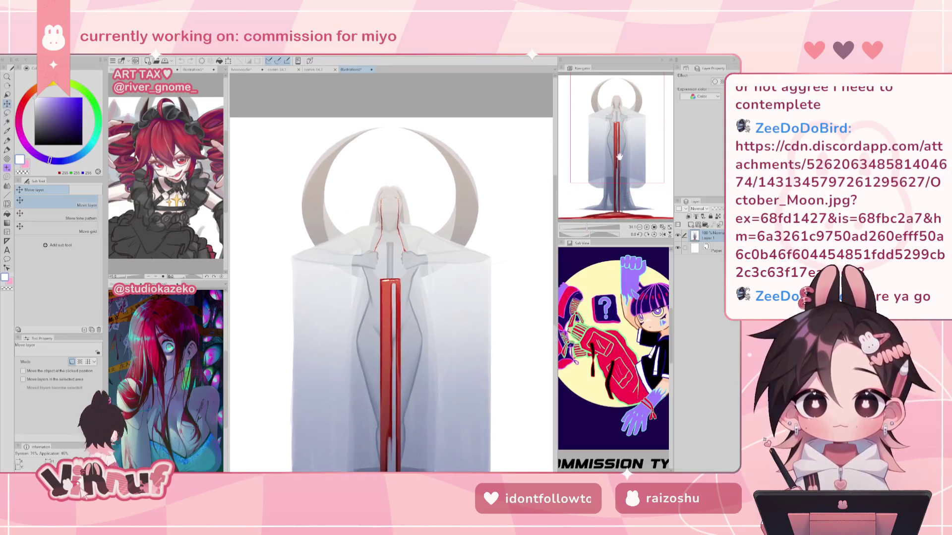
{"action": "left_click_drag", "start_coordinate": [587, 228], "coordinate": [590, 227]}
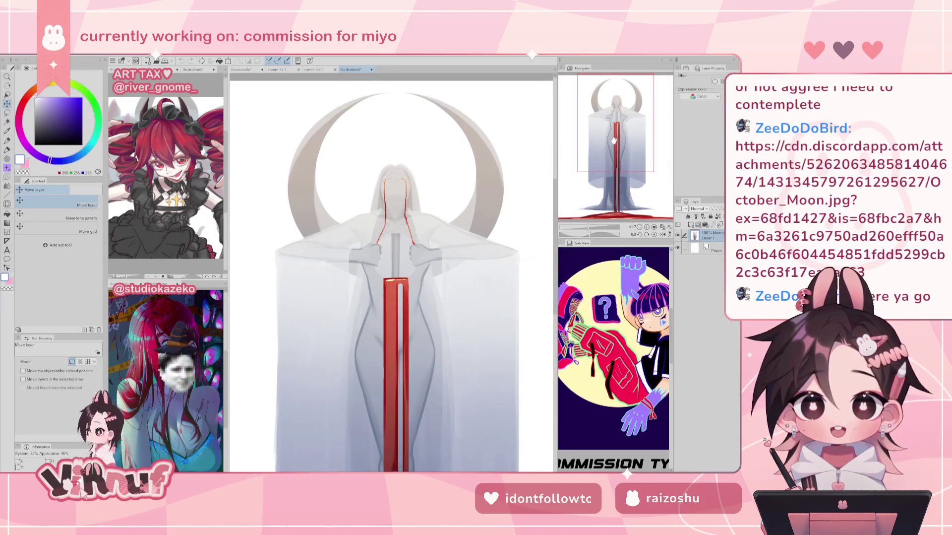
{"action": "left_click_drag", "start_coordinate": [589, 227], "coordinate": [588, 227]}
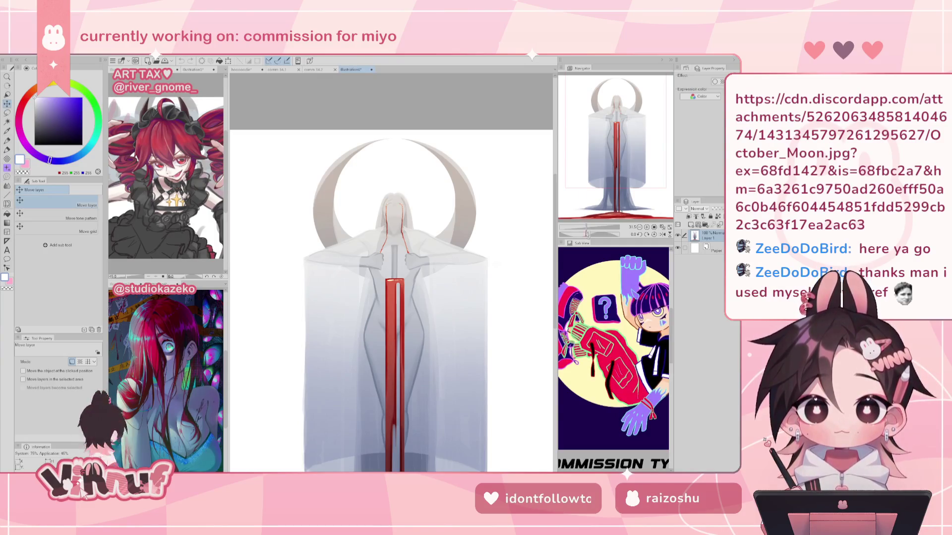
{"action": "left_click_drag", "start_coordinate": [614, 152], "coordinate": [618, 147]}
{"action": "left_click_drag", "start_coordinate": [614, 183], "coordinate": [613, 189]}
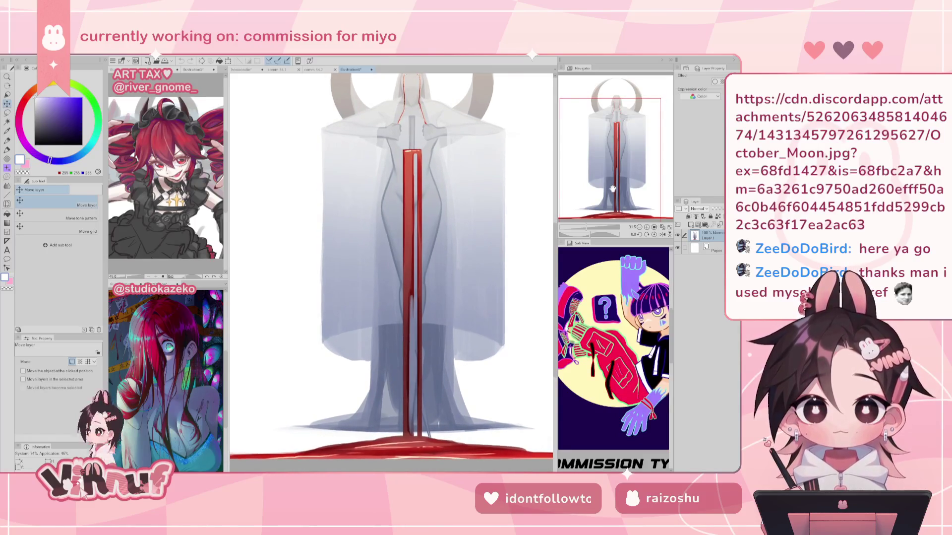
{"action": "left_click_drag", "start_coordinate": [613, 188], "coordinate": [613, 165]}
{"action": "scroll", "coordinate": [657, 200], "scroll_direction": "down", "scroll_amount": 1}
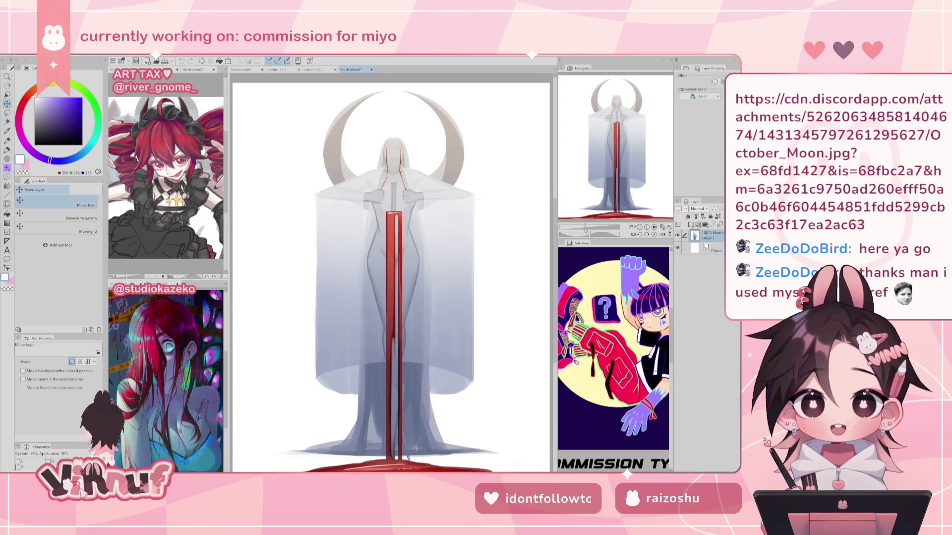
{"action": "left_click_drag", "start_coordinate": [586, 229], "coordinate": [590, 229]}
{"action": "left_click_drag", "start_coordinate": [618, 155], "coordinate": [616, 140]}
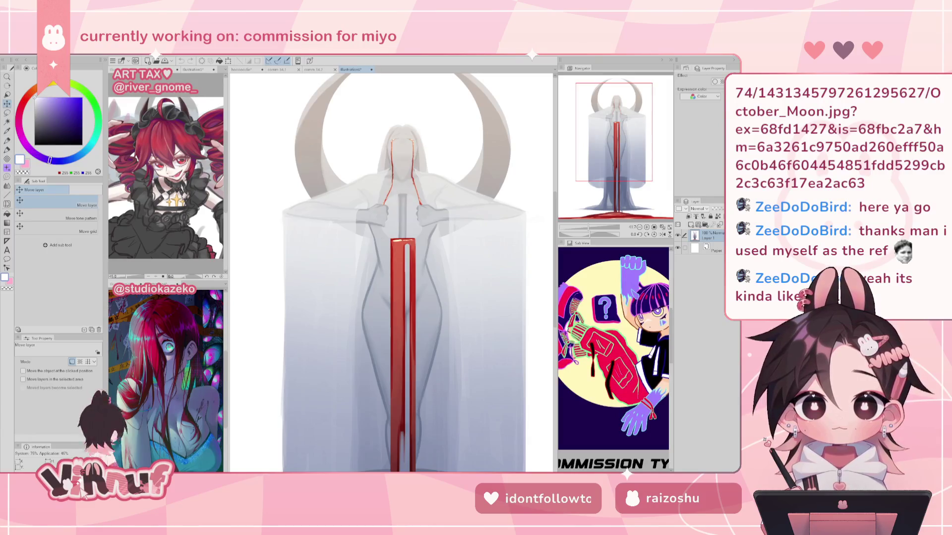
{"action": "left_click_drag", "start_coordinate": [644, 133], "coordinate": [626, 137]}
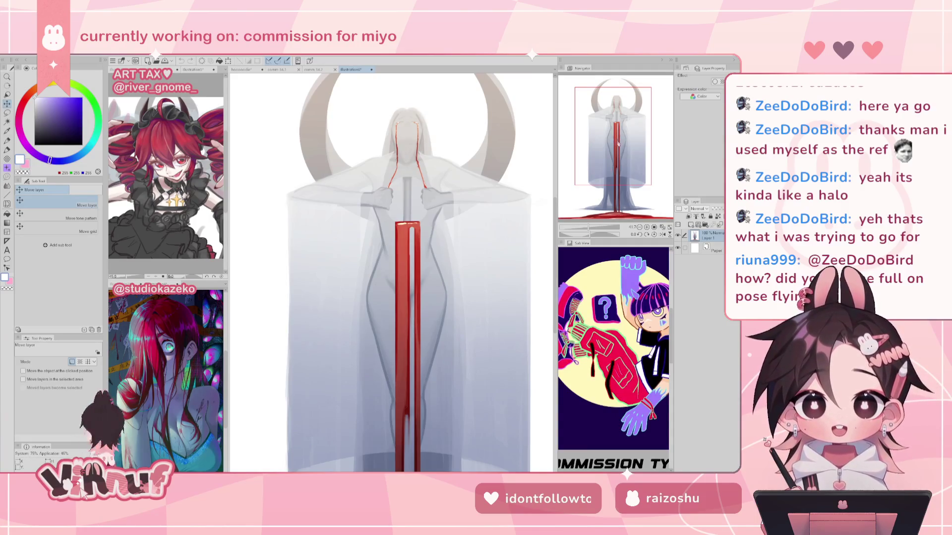
{"action": "scroll", "coordinate": [347, 203], "scroll_direction": "down", "scroll_amount": 3}
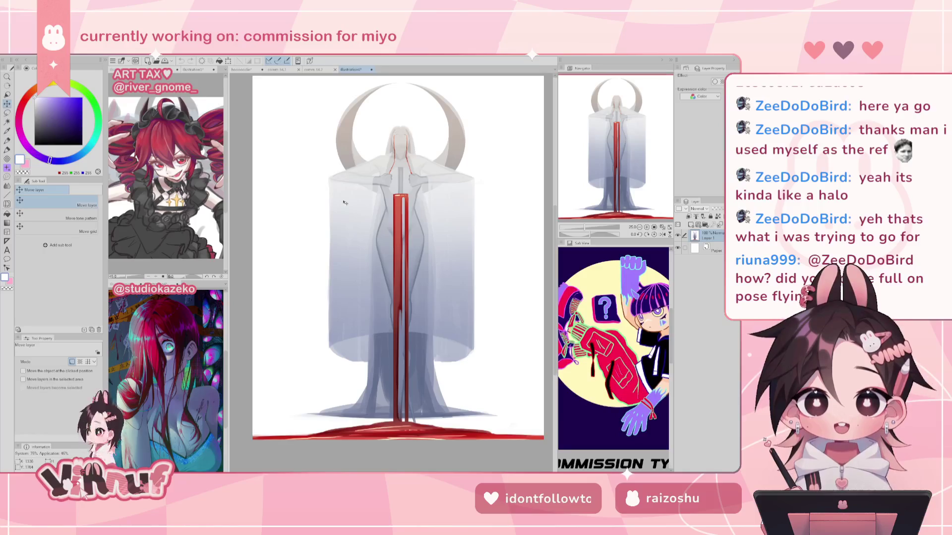
{"action": "scroll", "coordinate": [412, 199], "scroll_direction": "up", "scroll_amount": 2}
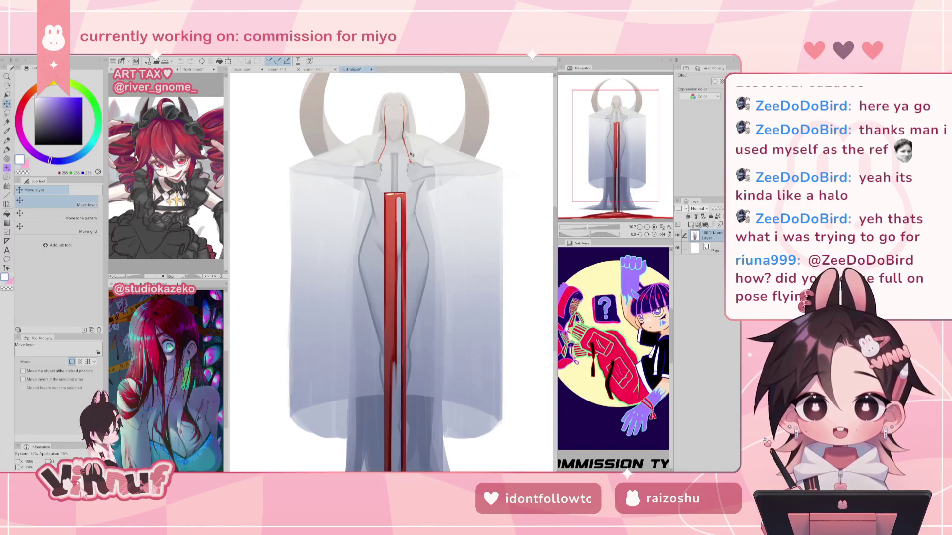
{"action": "scroll", "coordinate": [405, 150], "scroll_direction": "up", "scroll_amount": 2}
{"action": "scroll", "coordinate": [396, 159], "scroll_direction": "up", "scroll_amount": 1}
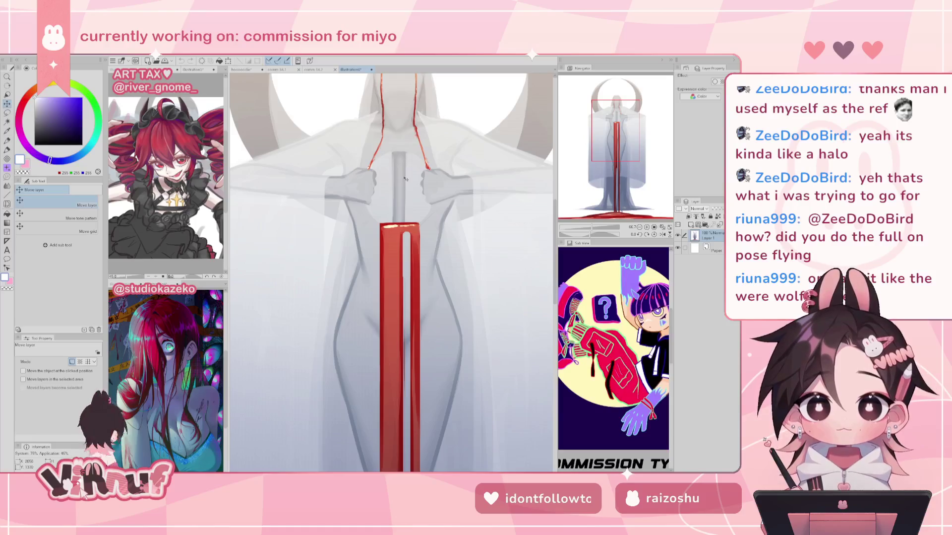
{"action": "scroll", "coordinate": [403, 189], "scroll_direction": "down", "scroll_amount": 1}
{"action": "scroll", "coordinate": [414, 219], "scroll_direction": "down", "scroll_amount": 1}
{"action": "scroll", "coordinate": [426, 251], "scroll_direction": "down", "scroll_amount": 1}
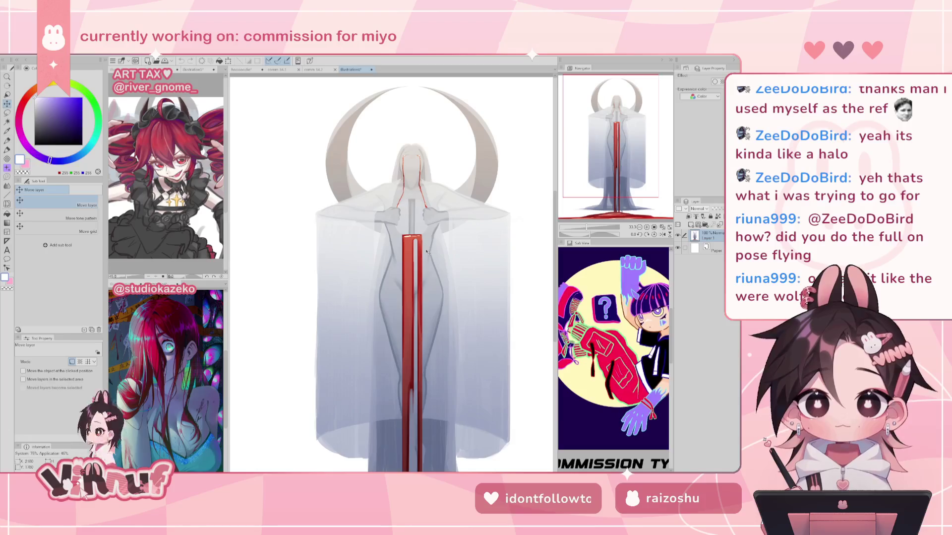
{"action": "scroll", "coordinate": [427, 252], "scroll_direction": "up", "scroll_amount": 1}
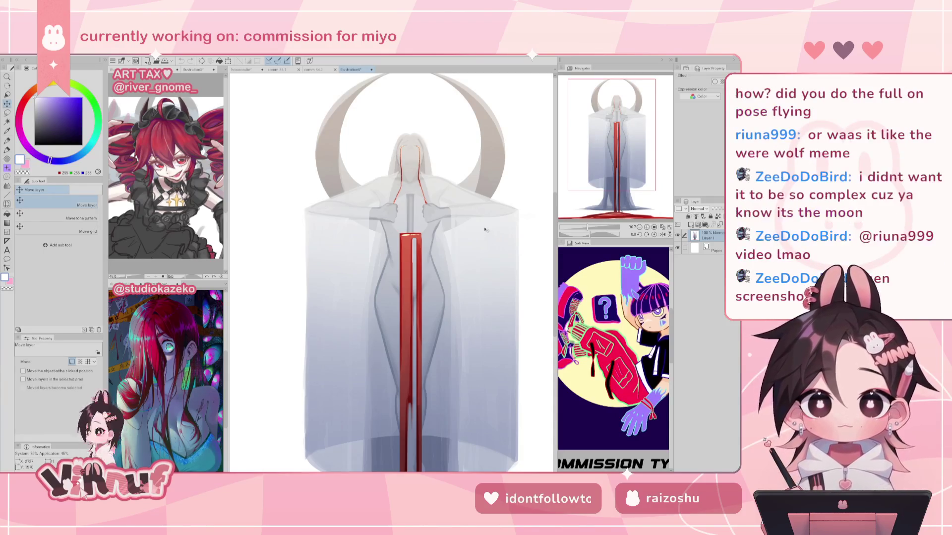
{"action": "scroll", "coordinate": [486, 229], "scroll_direction": "down", "scroll_amount": 3}
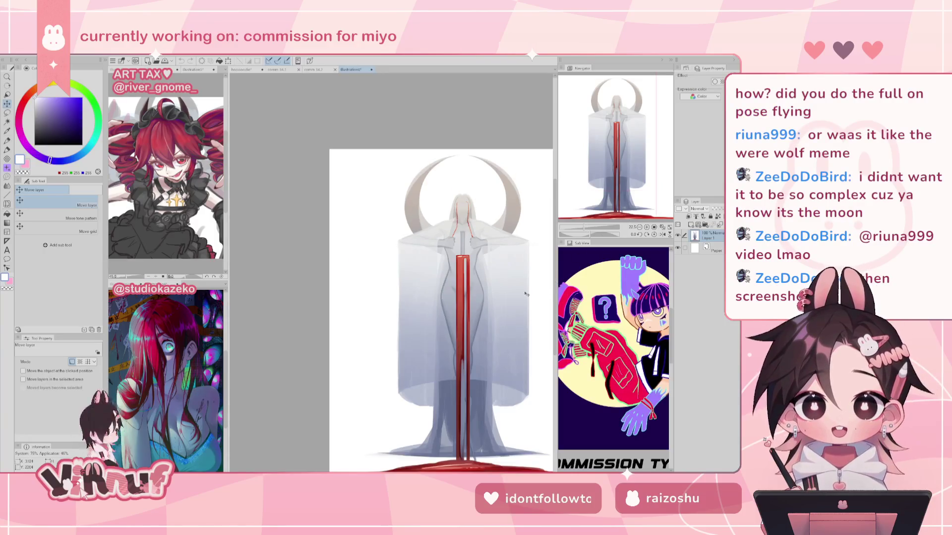
{"action": "scroll", "coordinate": [624, 159], "scroll_direction": "up", "scroll_amount": 2}
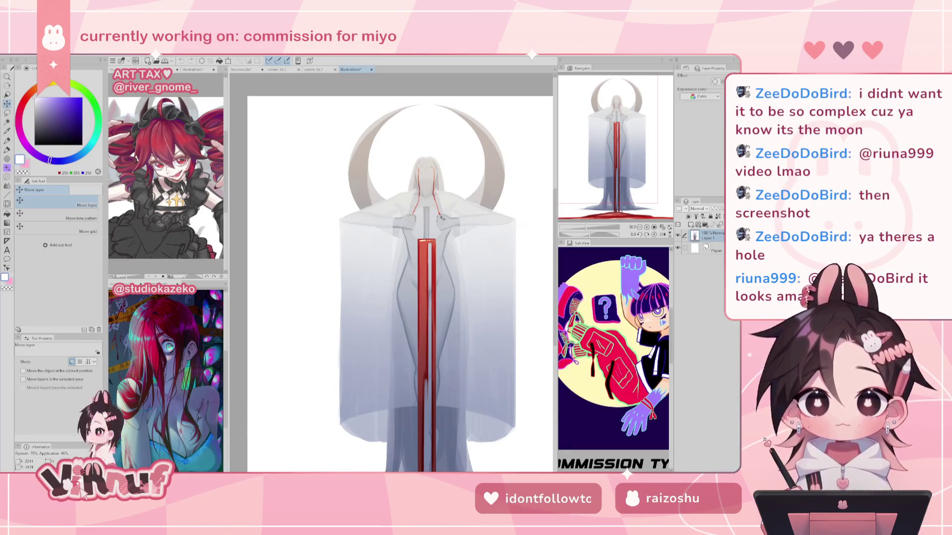
{"action": "scroll", "coordinate": [442, 245], "scroll_direction": "up", "scroll_amount": 2}
{"action": "left_click_drag", "start_coordinate": [619, 139], "coordinate": [626, 162]}
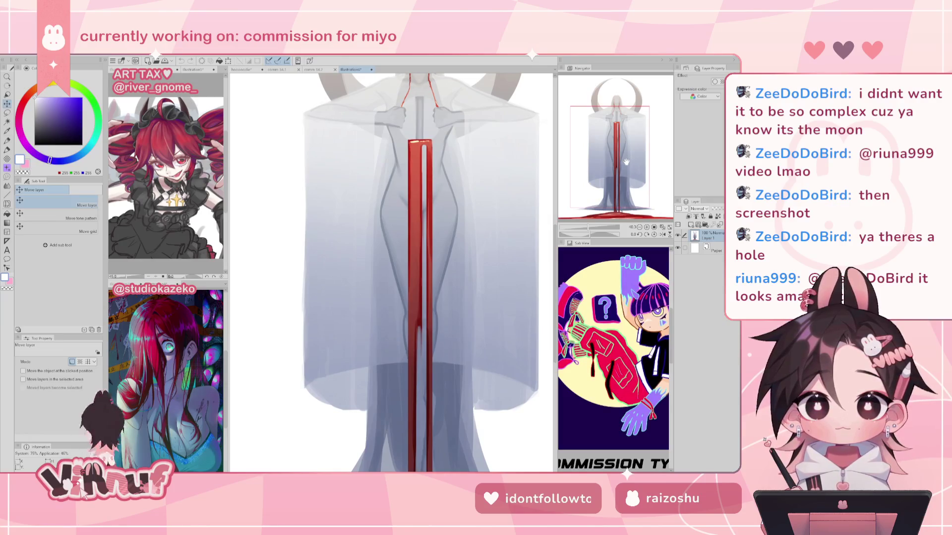
{"action": "scroll", "coordinate": [494, 217], "scroll_direction": "down", "scroll_amount": 2}
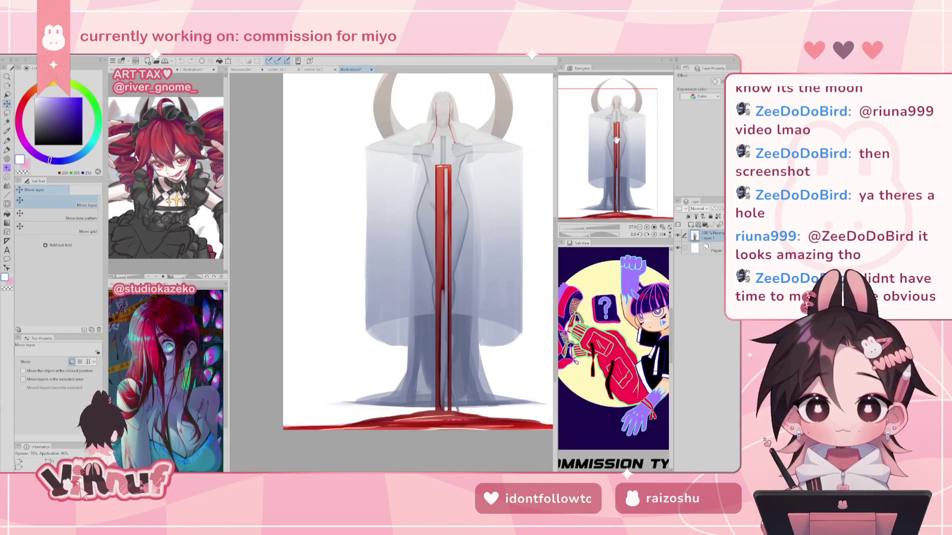
{"action": "left_click_drag", "start_coordinate": [617, 140], "coordinate": [624, 131]}
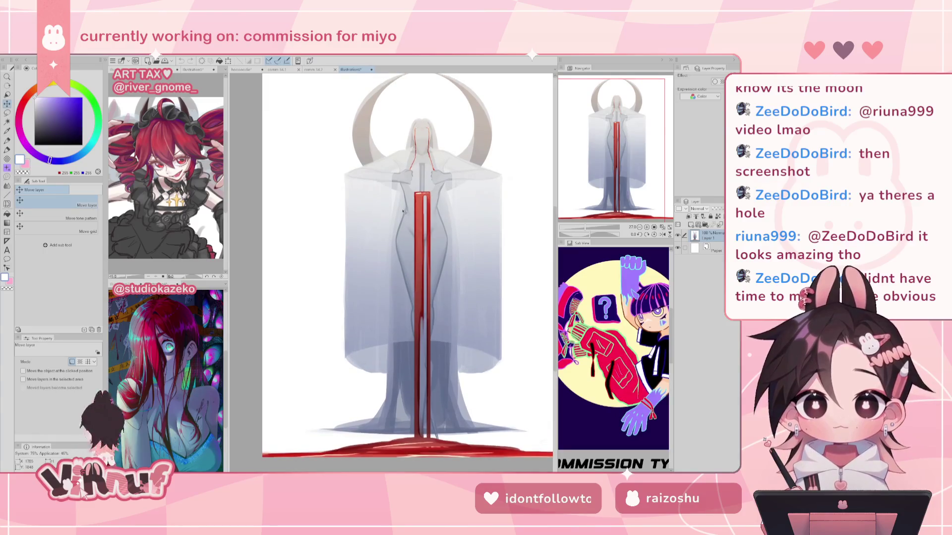
{"action": "scroll", "coordinate": [404, 211], "scroll_direction": "up", "scroll_amount": 1}
{"action": "scroll", "coordinate": [412, 199], "scroll_direction": "up", "scroll_amount": 2}
{"action": "scroll", "coordinate": [425, 172], "scroll_direction": "up", "scroll_amount": 2}
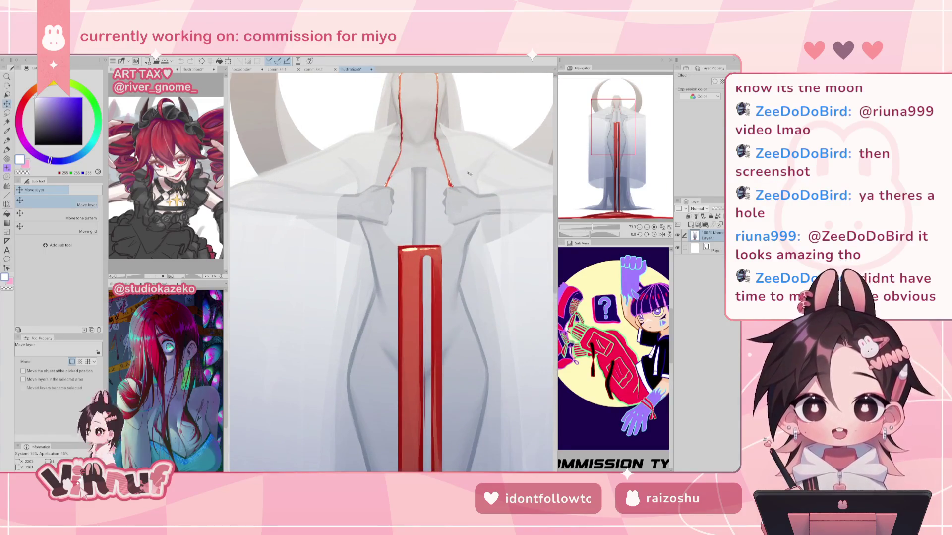
{"action": "scroll", "coordinate": [467, 173], "scroll_direction": "down", "scroll_amount": 2}
{"action": "scroll", "coordinate": [466, 173], "scroll_direction": "down", "scroll_amount": 1}
{"action": "scroll", "coordinate": [467, 173], "scroll_direction": "down", "scroll_amount": 2}
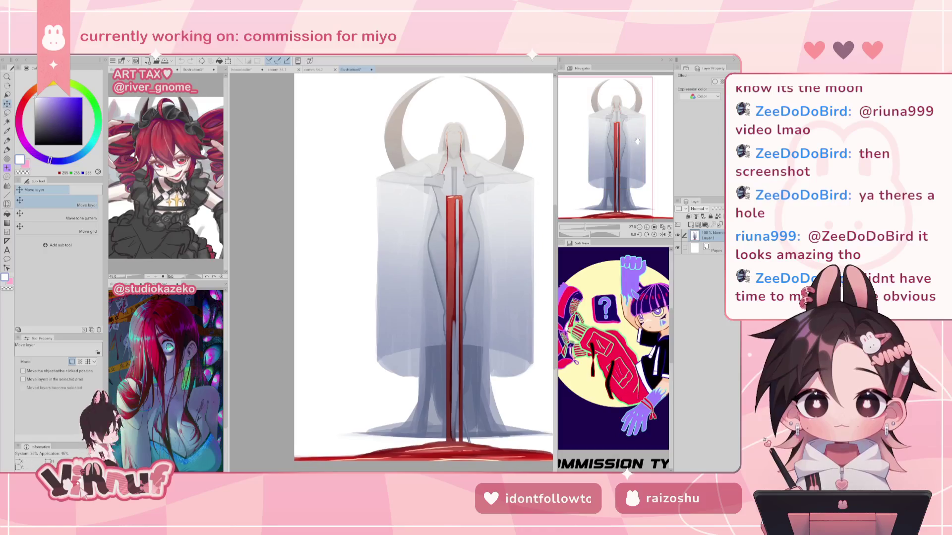
{"action": "left_click_drag", "start_coordinate": [636, 141], "coordinate": [640, 136]}
{"action": "scroll", "coordinate": [504, 228], "scroll_direction": "down", "scroll_amount": 1}
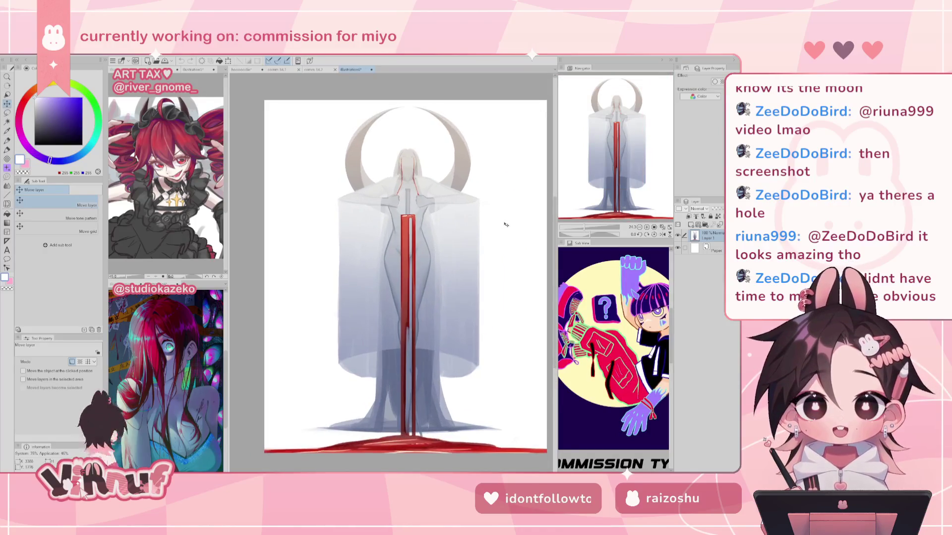
- Close the moon figure illustration without saving and return to the comm 34.1 chibi document
{"action": "left_click", "coordinate": [373, 70]}
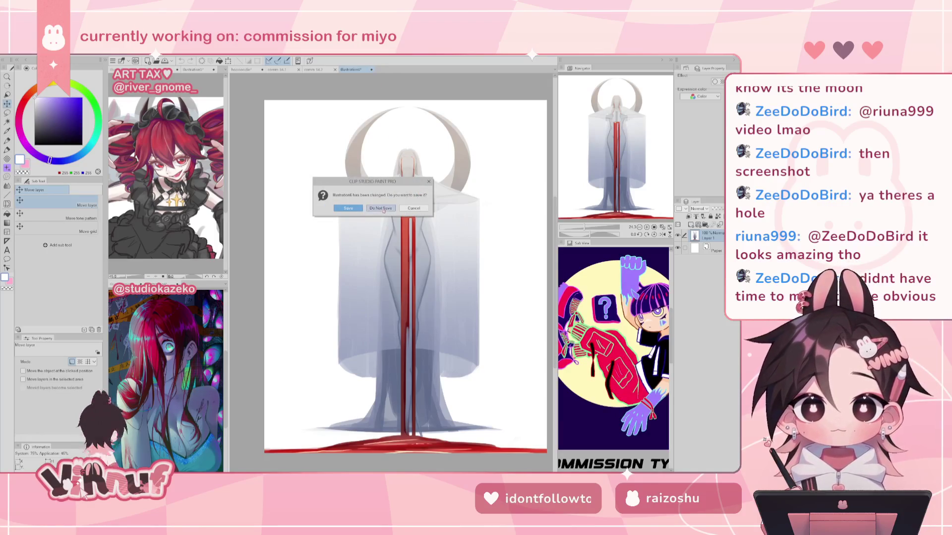
{"action": "left_click", "coordinate": [387, 208]}
{"action": "key", "text": "ctrl+shift+Tab"}
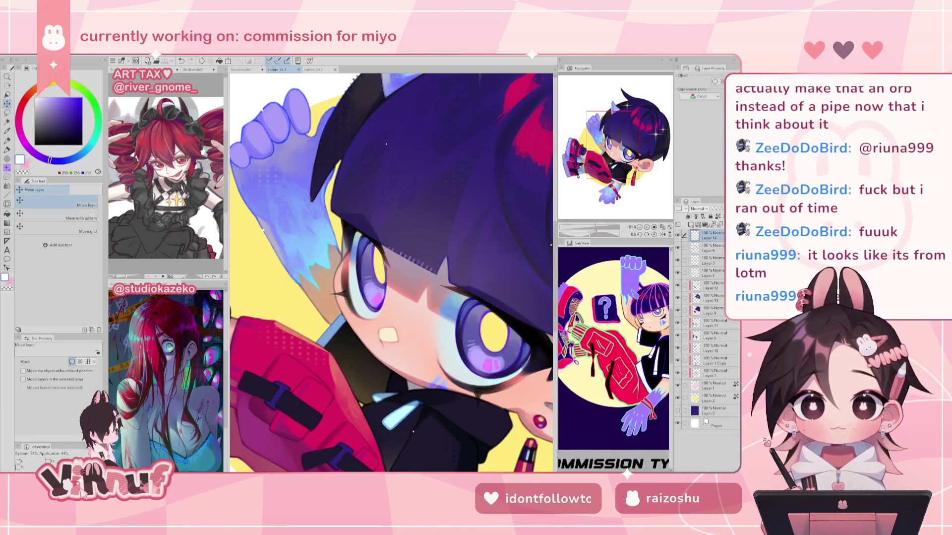
- Frame the face and retry a pale yellow highlight on the eye with the Pen
{"action": "scroll", "coordinate": [594, 218], "scroll_direction": "down", "scroll_amount": 4}
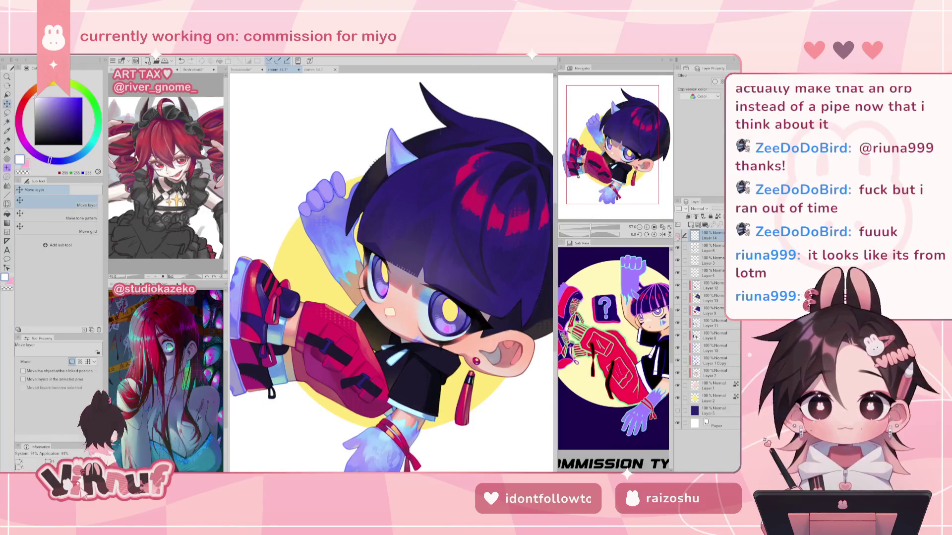
{"action": "left_click_drag", "start_coordinate": [392, 278], "coordinate": [399, 254]}
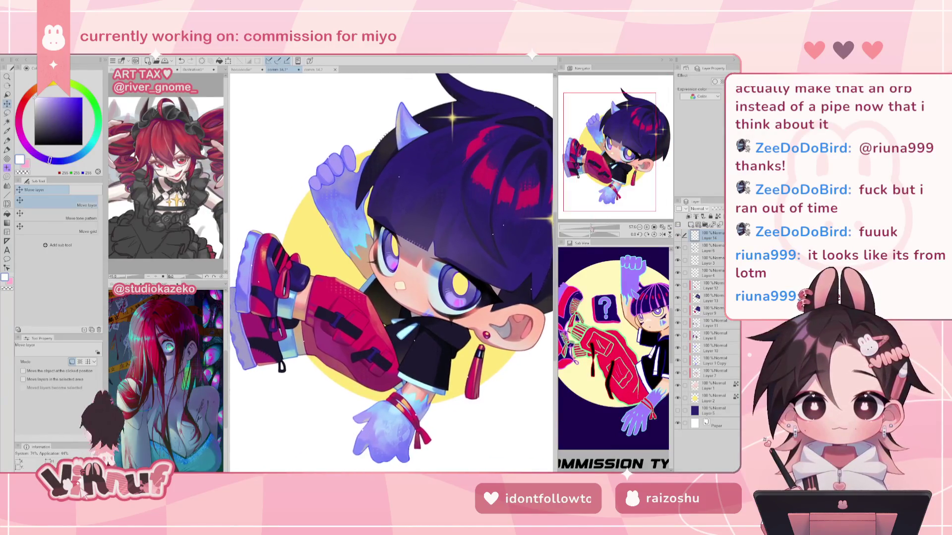
{"action": "scroll", "coordinate": [409, 280], "scroll_direction": "up", "scroll_amount": 3}
{"action": "scroll", "coordinate": [409, 280], "scroll_direction": "up", "scroll_amount": 2}
{"action": "key", "text": "p"}
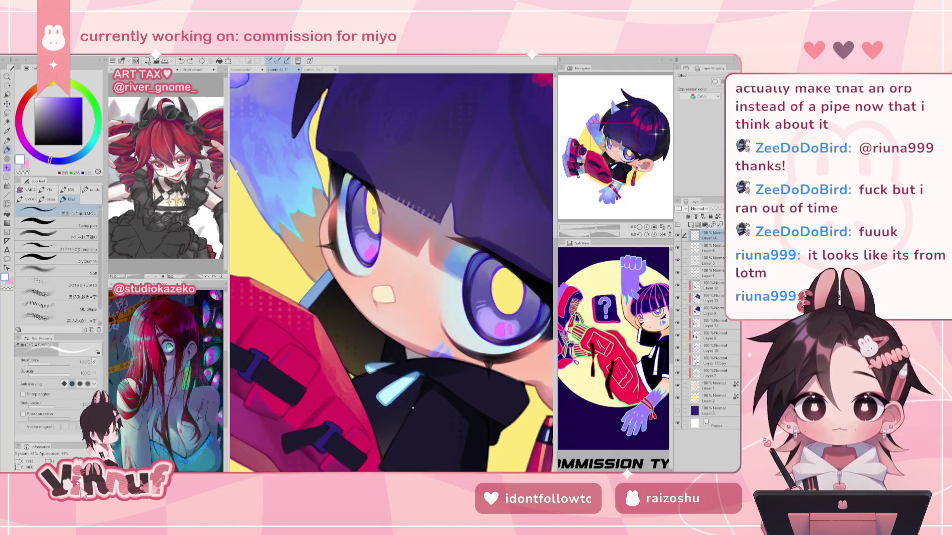
{"action": "left_click", "coordinate": [375, 211], "text": "alt"}
{"action": "key", "text": "ctrl+z"}
{"action": "left_click_drag", "start_coordinate": [365, 261], "coordinate": [367, 259]}
{"action": "key", "text": "ctrl+z"}
{"action": "left_click", "coordinate": [492, 337]}
- Reframe the eye, pick the light cyan from the artwork, and zoom back onto the face
{"action": "scroll", "coordinate": [498, 320], "scroll_direction": "down", "scroll_amount": 5}
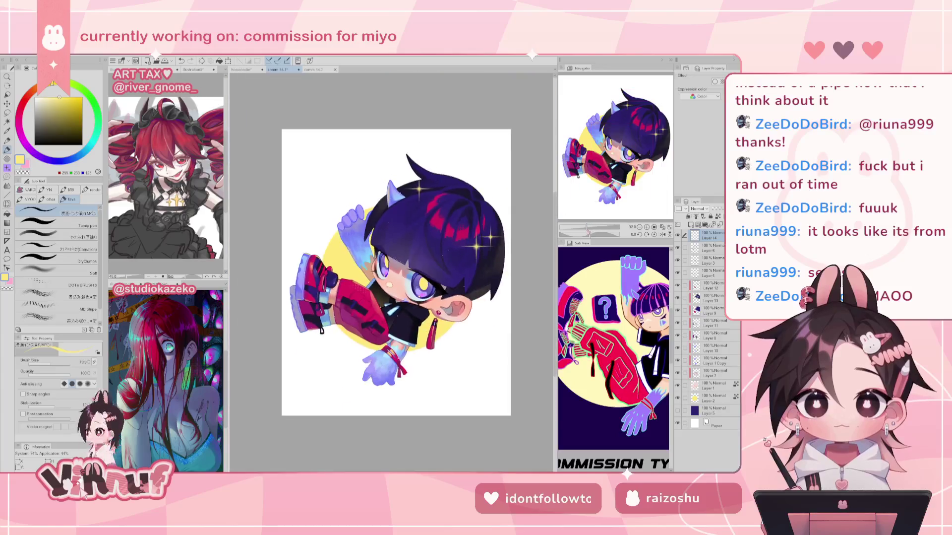
{"action": "scroll", "coordinate": [425, 319], "scroll_direction": "up", "scroll_amount": 5}
{"action": "left_click_drag", "start_coordinate": [424, 319], "coordinate": [402, 276]}
{"action": "left_click", "coordinate": [421, 278], "text": "alt"}
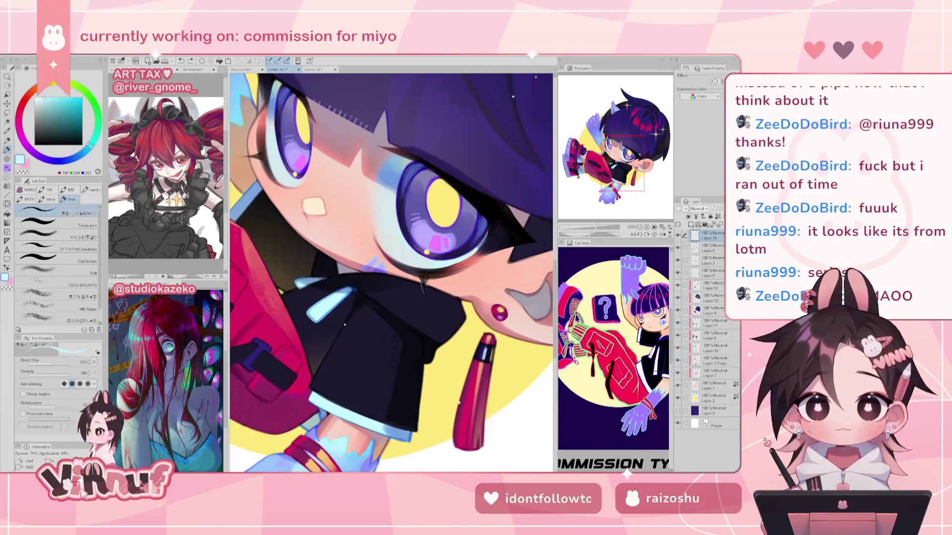
{"action": "left_click_drag", "start_coordinate": [606, 158], "coordinate": [596, 149]}
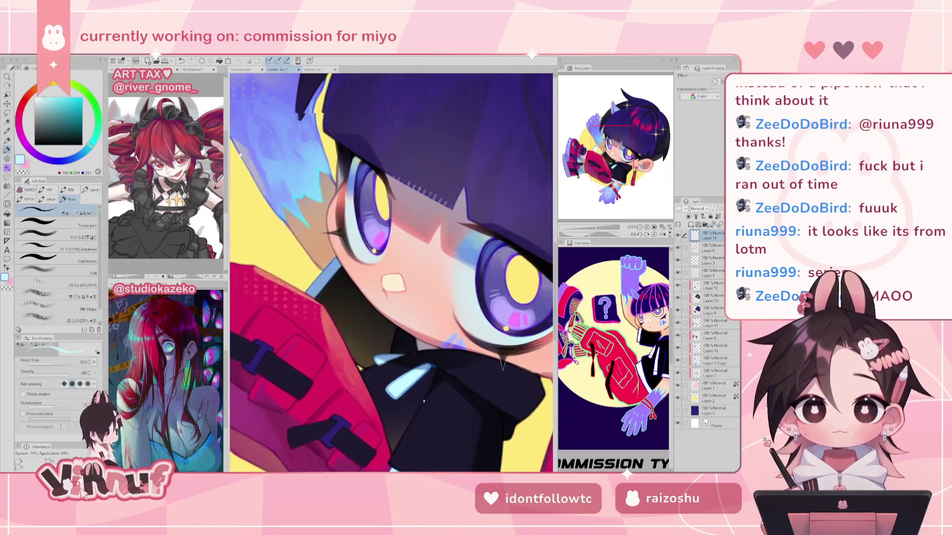
{"action": "left_click_drag", "start_coordinate": [597, 229], "coordinate": [593, 228]}
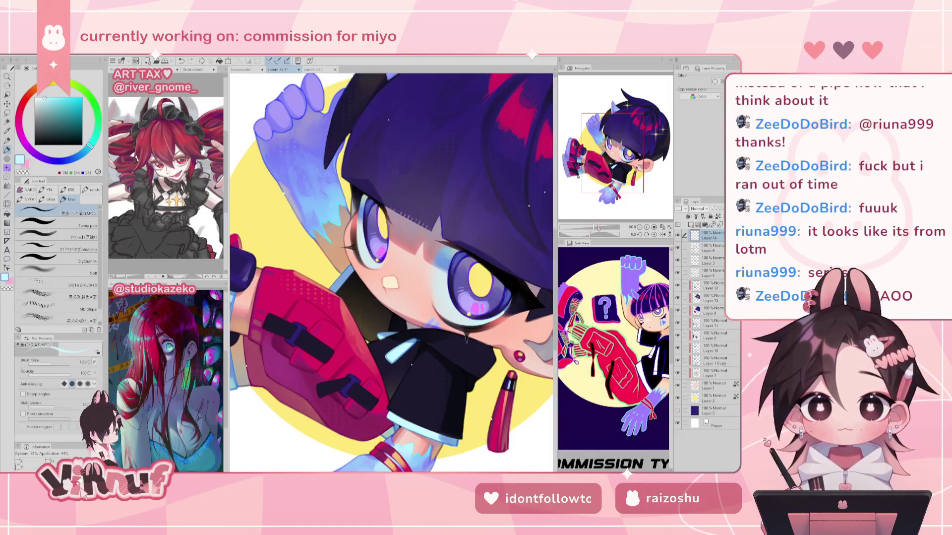
{"action": "key", "text": "ctrl+0"}
{"action": "left_click_drag", "start_coordinate": [591, 229], "coordinate": [598, 227]}
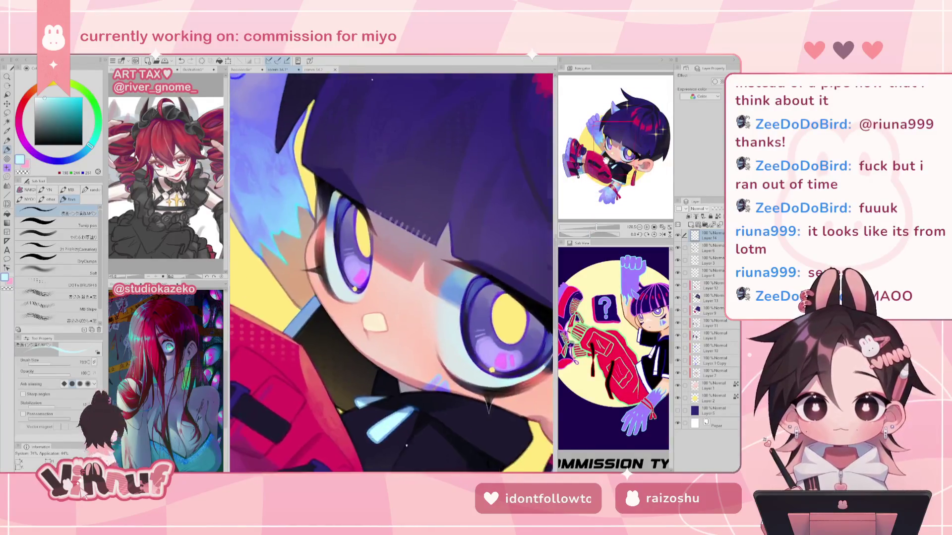
- Lasso-fill a small white sparkle highlight on the eye
{"action": "key", "text": "g"}
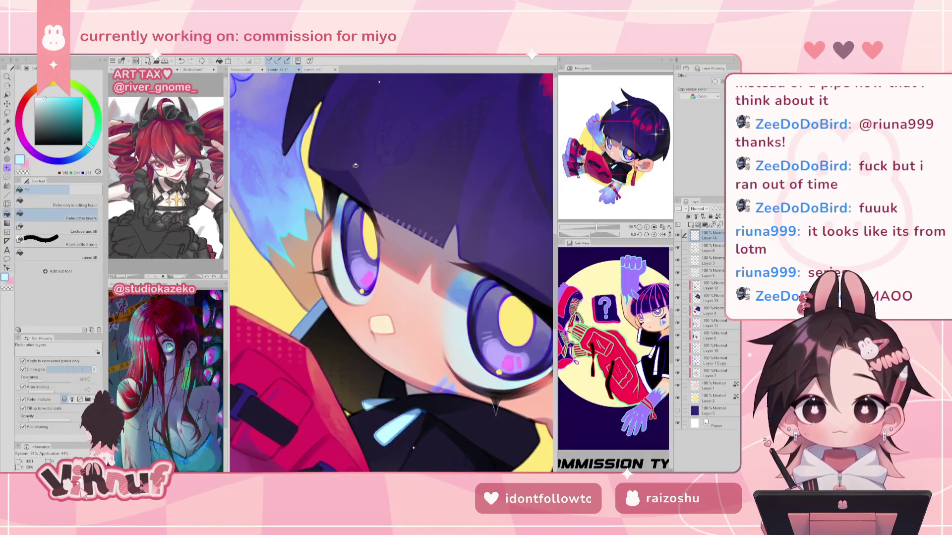
{"action": "left_click", "coordinate": [87, 252]}
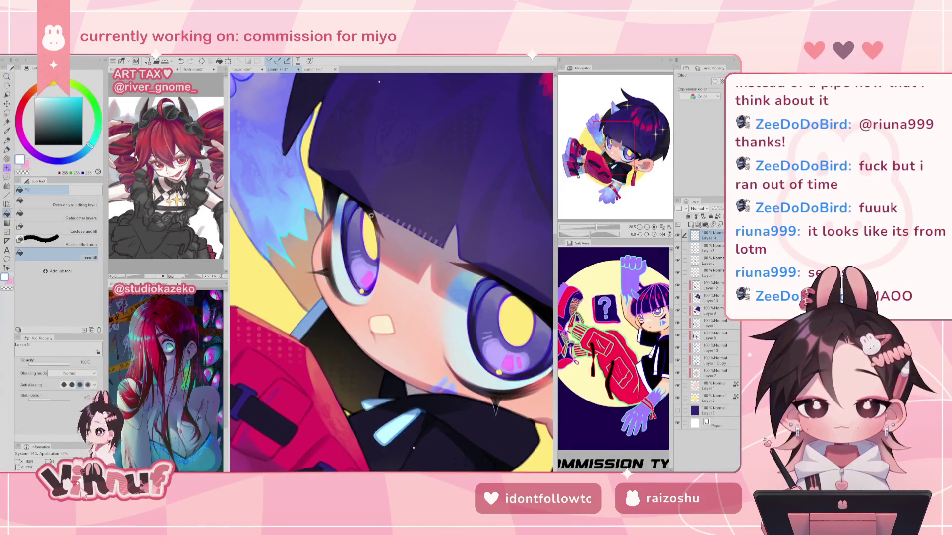
{"action": "left_click", "coordinate": [389, 431], "text": "alt"}
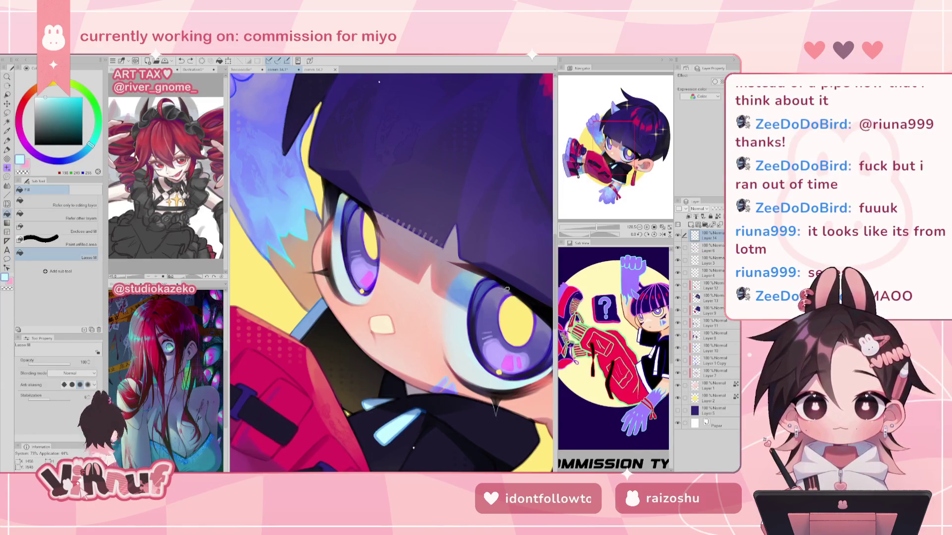
{"action": "left_click", "coordinate": [634, 149]}
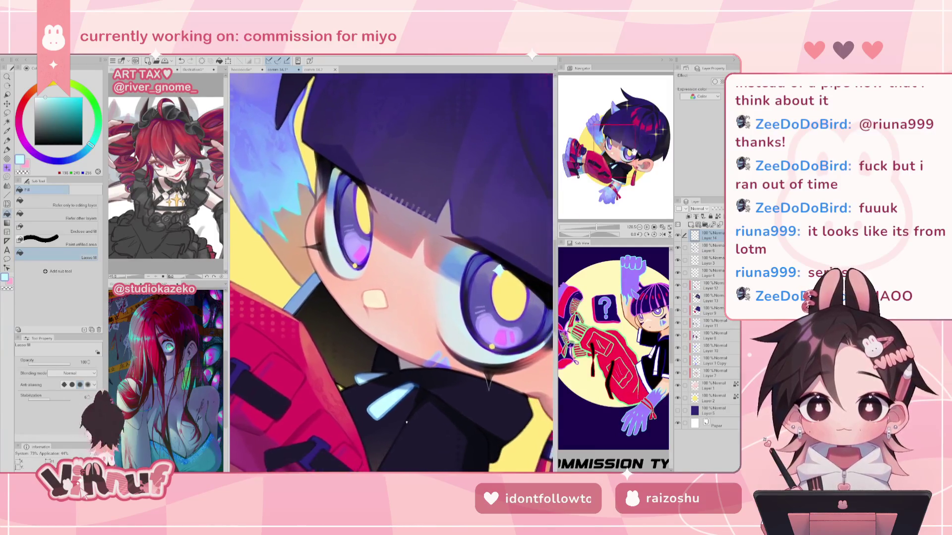
{"action": "left_click", "coordinate": [35, 98]}
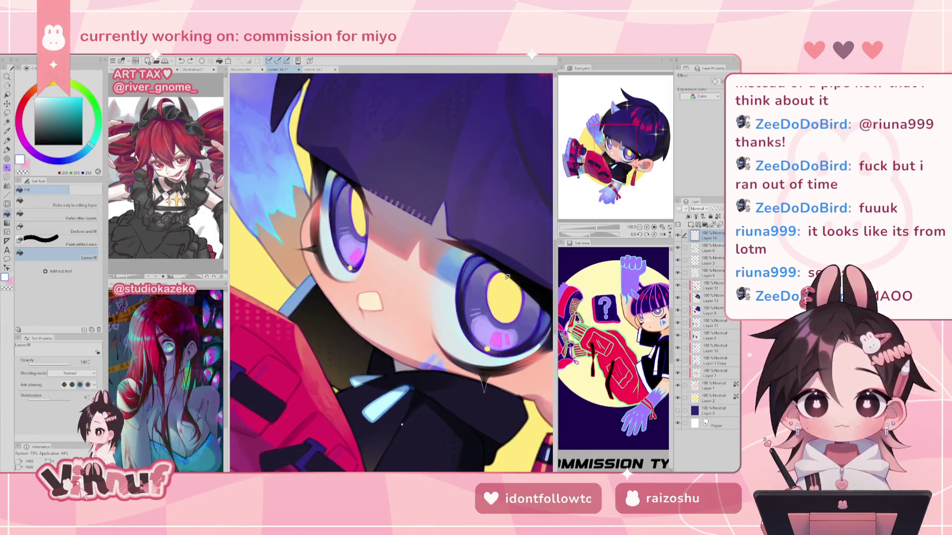
{"action": "left_click_drag", "start_coordinate": [510, 269], "coordinate": [511, 270]}
- Fill a thin line along the eye's upper-left edge and clean it up with the Eraser
{"action": "key", "text": "ctrl+0"}
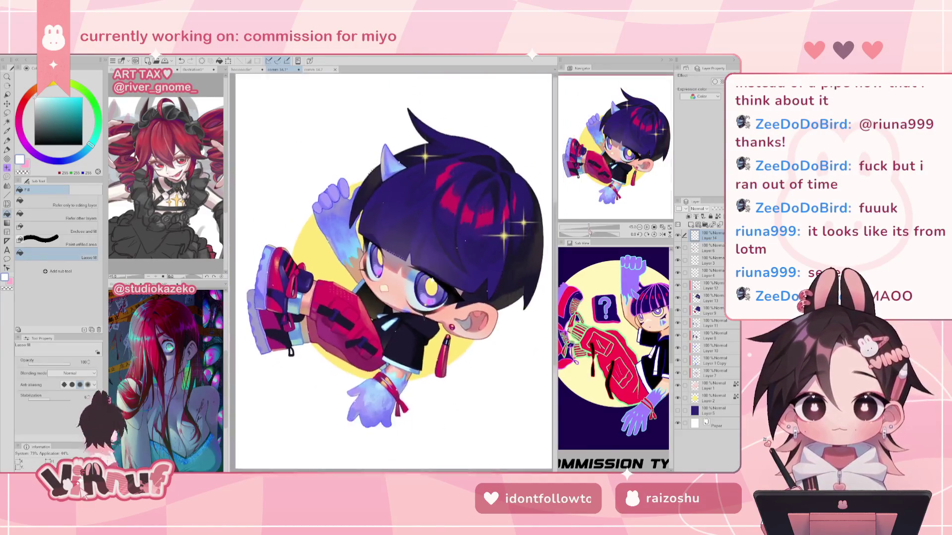
{"action": "key", "text": "ctrl+0"}
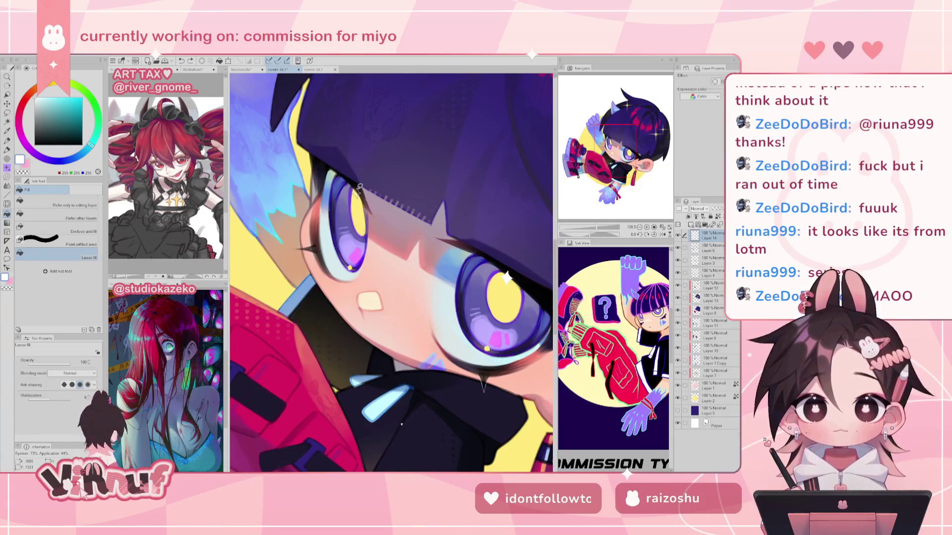
{"action": "left_click_drag", "start_coordinate": [356, 188], "coordinate": [360, 187]}
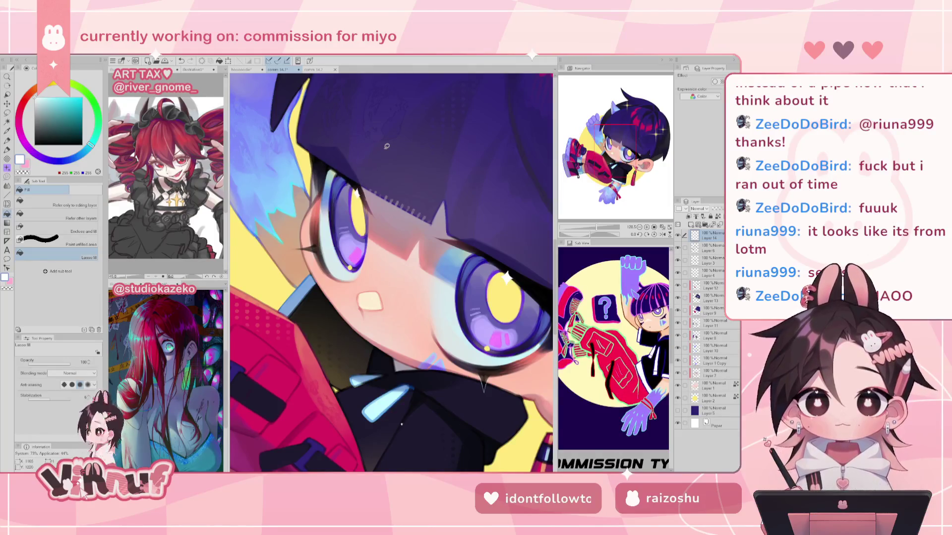
{"action": "left_click_drag", "start_coordinate": [598, 227], "coordinate": [600, 227]}
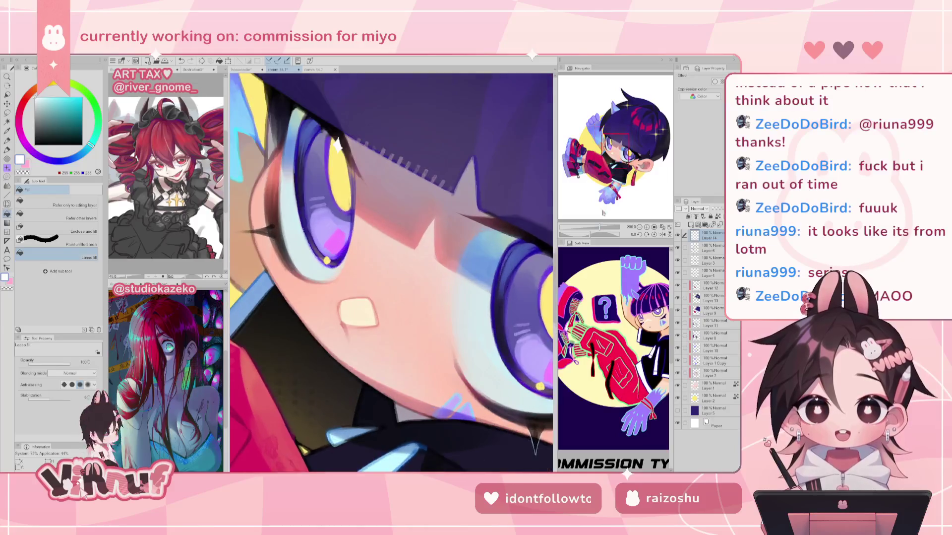
{"action": "key", "text": "e"}
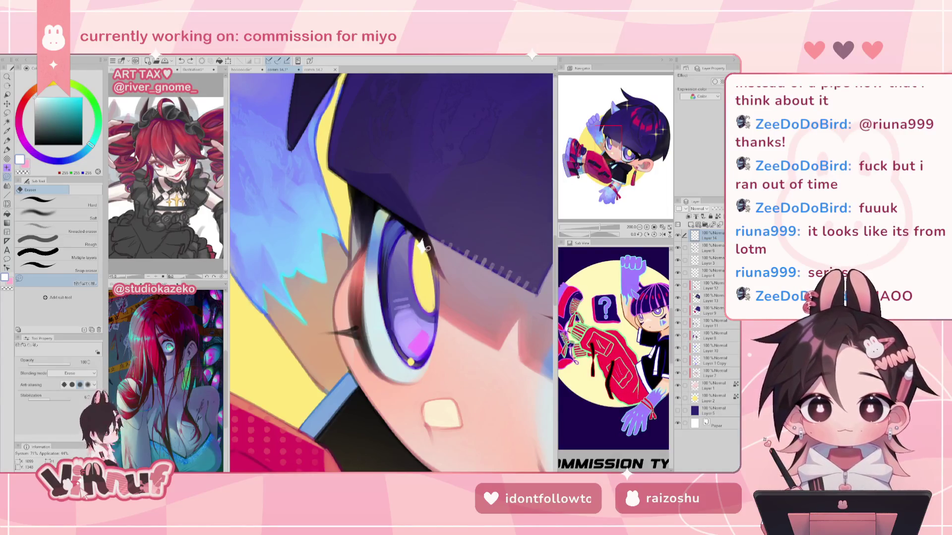
{"action": "key", "text": "g"}
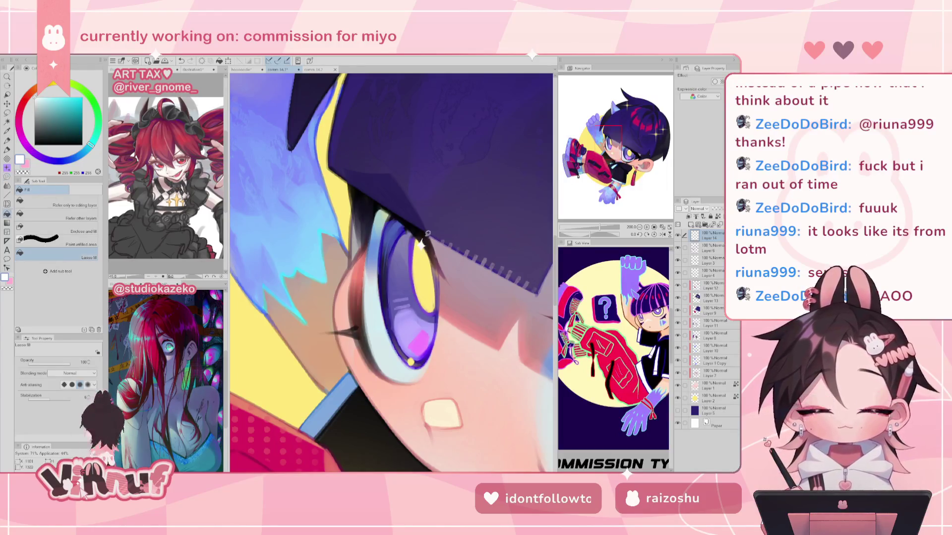
{"action": "key", "text": "e"}
{"action": "key", "text": "j"}
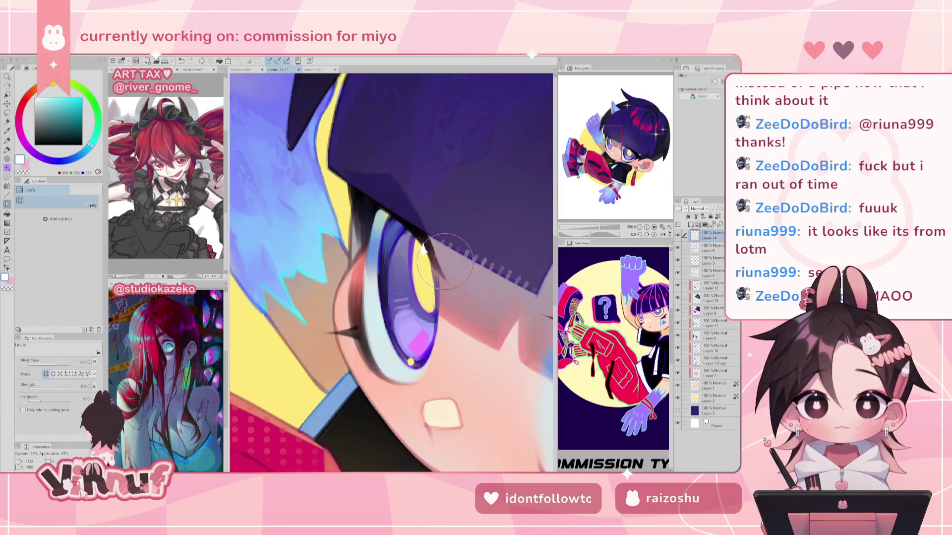
- Nudge the left eye's shape, reframe the eyes, and pick a violet drawing colour
{"action": "scroll", "coordinate": [445, 262], "scroll_direction": "down", "scroll_amount": 3}
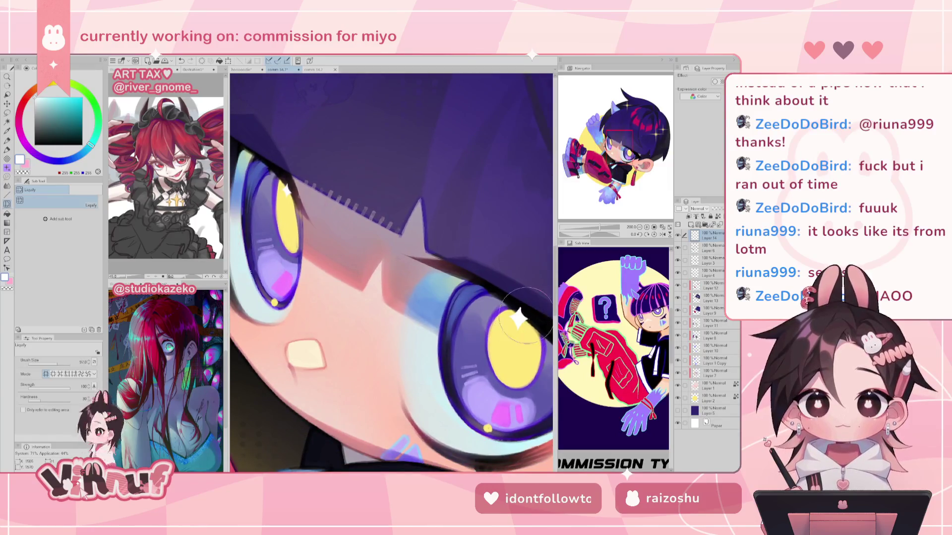
{"action": "scroll", "coordinate": [521, 294], "scroll_direction": "down", "scroll_amount": 5}
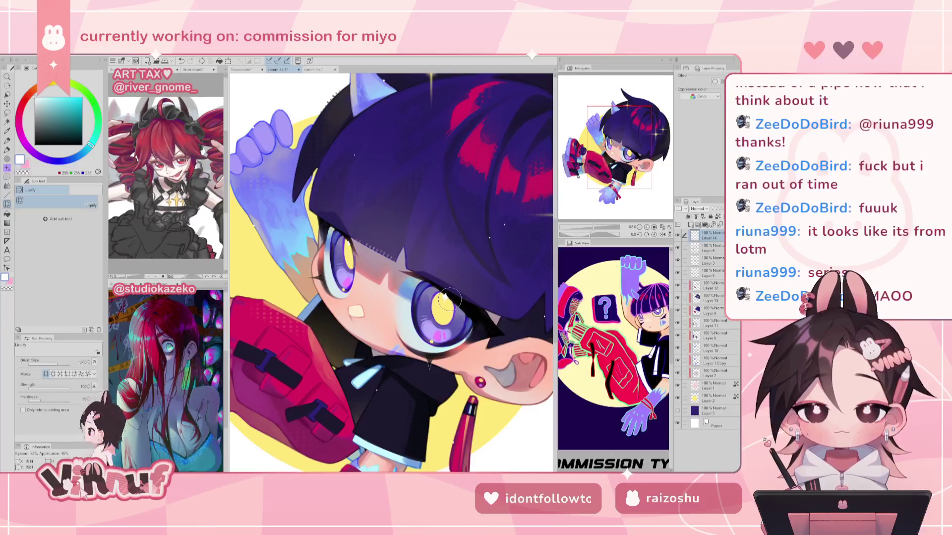
{"action": "left_click_drag", "start_coordinate": [342, 256], "coordinate": [350, 251]}
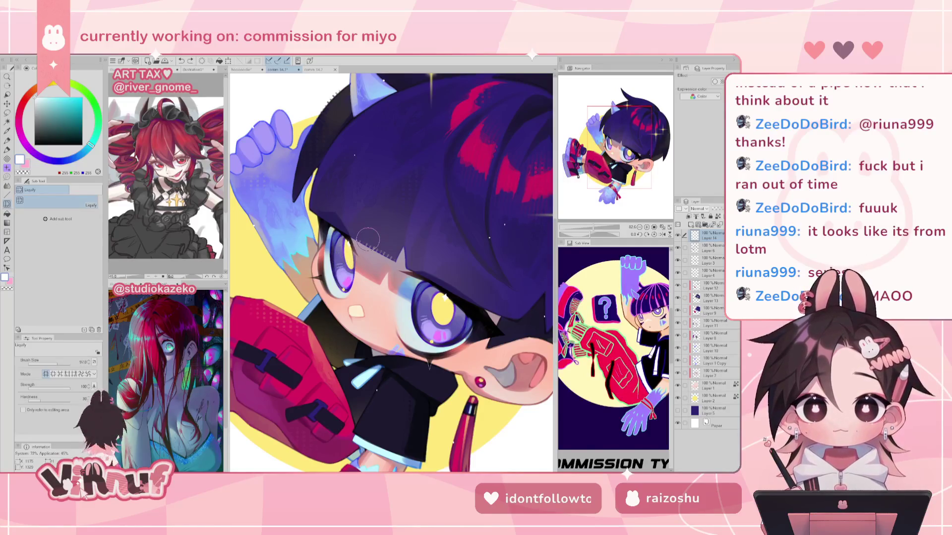
{"action": "key", "text": "ctrl+plus"}
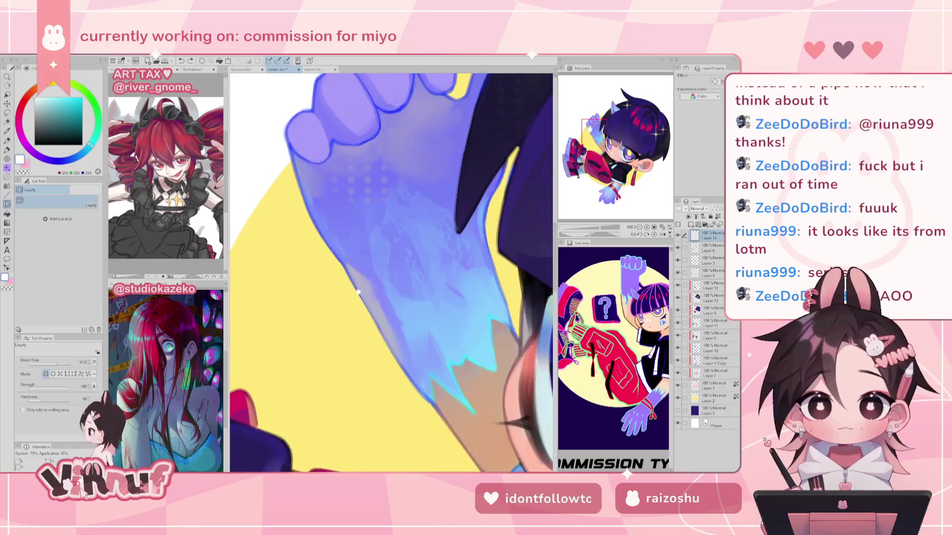
{"action": "left_click_drag", "start_coordinate": [247, 198], "coordinate": [318, 268]}
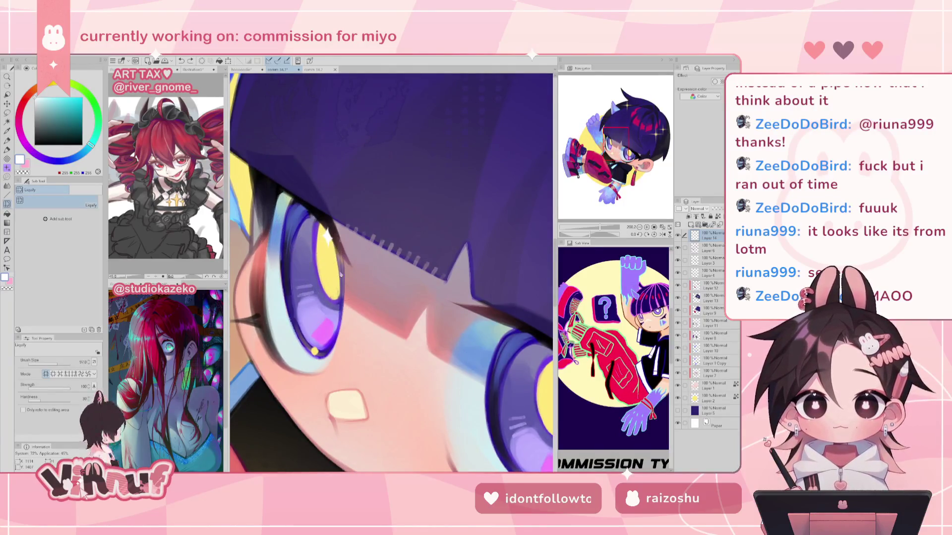
{"action": "mouse_move", "coordinate": [600, 228]}
{"action": "left_mouse_down"}
{"action": "mouse_move", "coordinate": [591, 232]}
{"action": "mouse_move", "coordinate": [602, 228]}
{"action": "left_mouse_up"}
{"action": "key", "text": "p"}
{"action": "left_click", "coordinate": [305, 228], "text": "alt"}
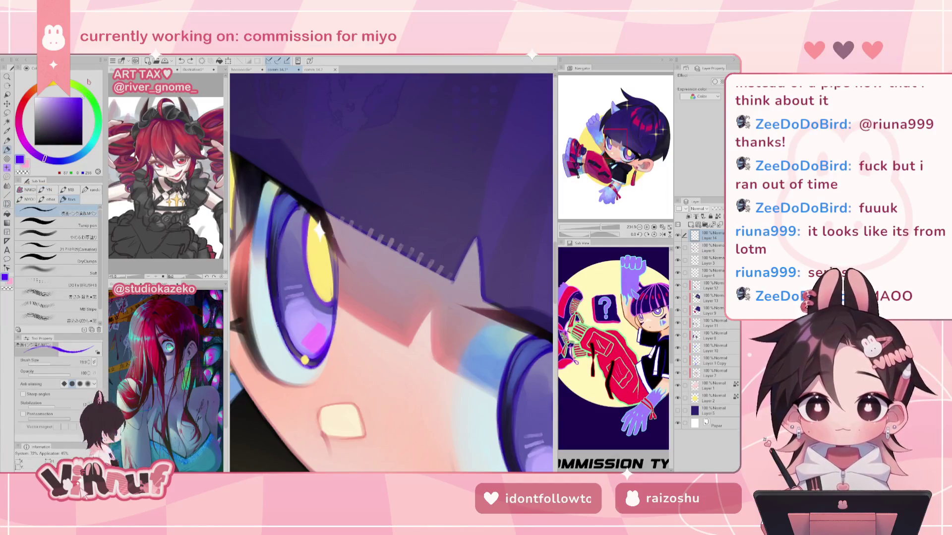
{"action": "left_click", "coordinate": [305, 185], "text": "alt"}
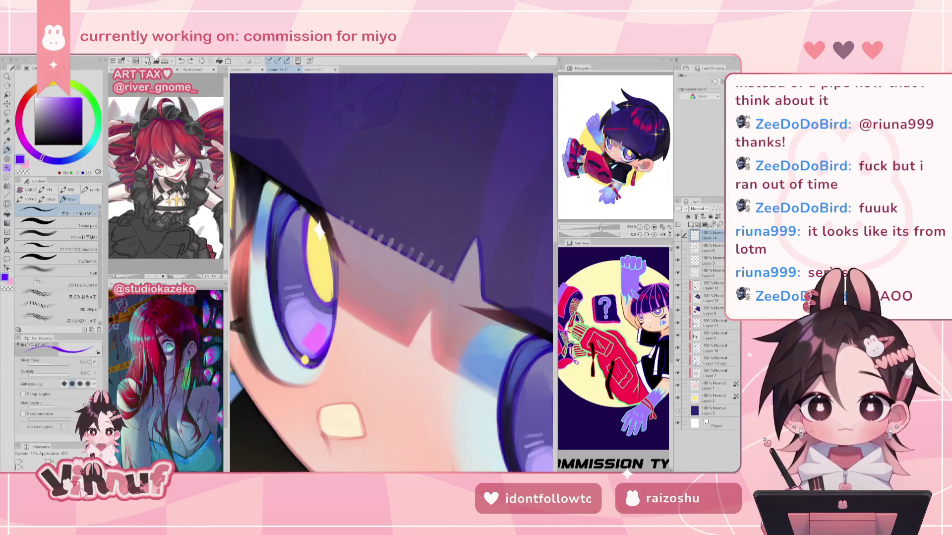
- Draw a sharp four-pointed star sparkle in the eye and check it at several zoom levels
{"action": "scroll", "coordinate": [392, 272], "scroll_direction": "up", "scroll_amount": 4}
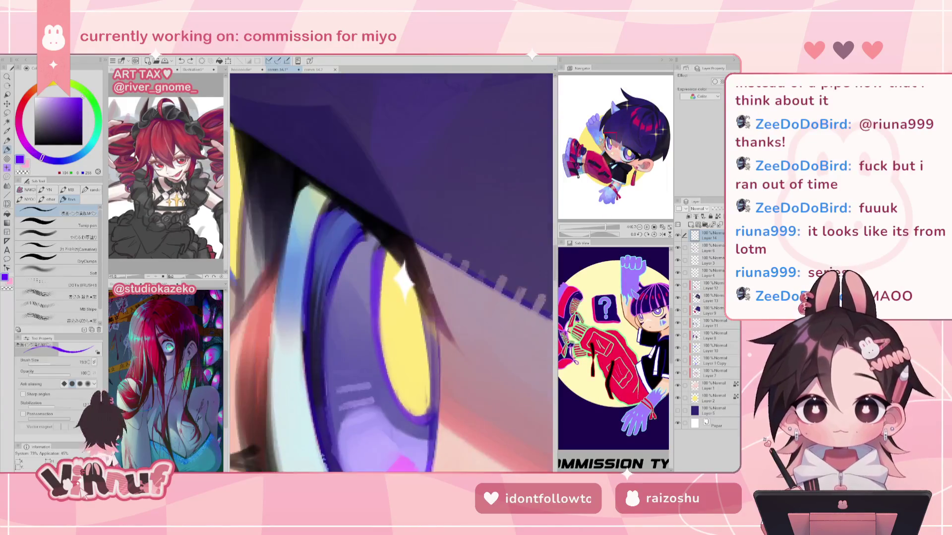
{"action": "left_click_drag", "start_coordinate": [394, 272], "coordinate": [404, 301]}
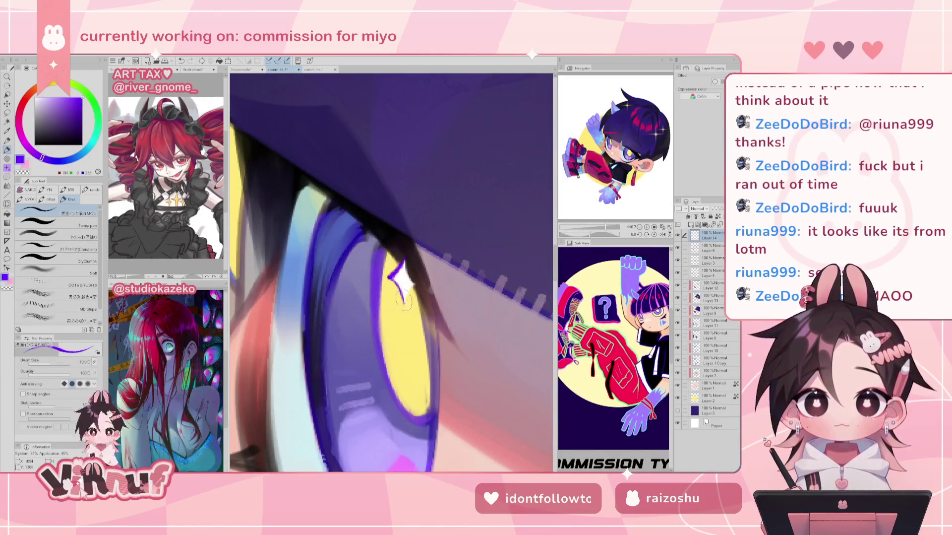
{"action": "left_click_drag", "start_coordinate": [405, 265], "coordinate": [405, 244]}
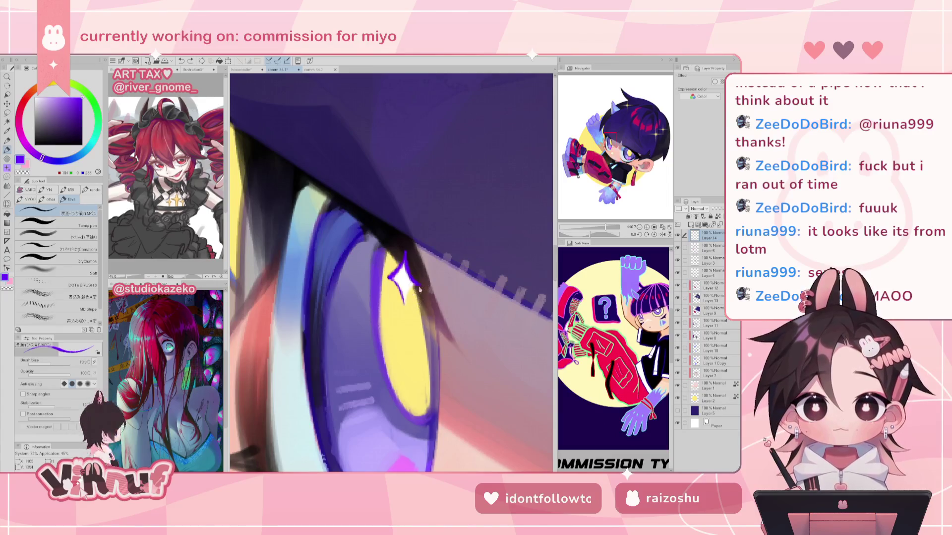
{"action": "left_click_drag", "start_coordinate": [404, 293], "coordinate": [404, 310]}
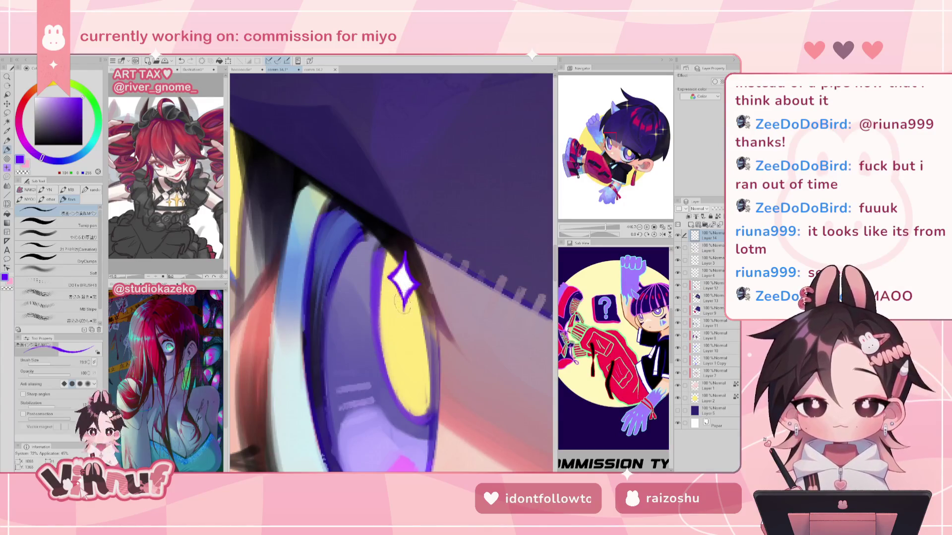
{"action": "left_click_drag", "start_coordinate": [605, 228], "coordinate": [598, 227]}
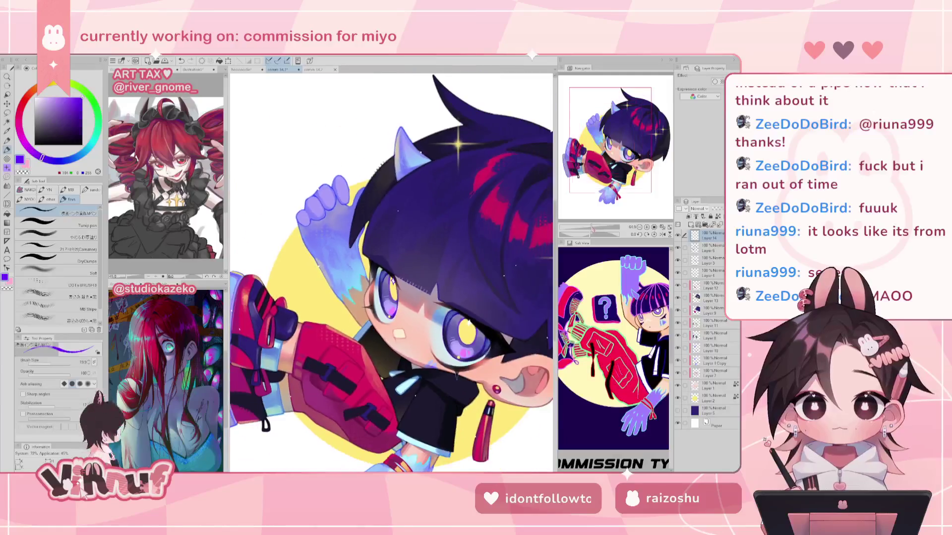
{"action": "left_click_drag", "start_coordinate": [408, 110], "coordinate": [412, 357]}
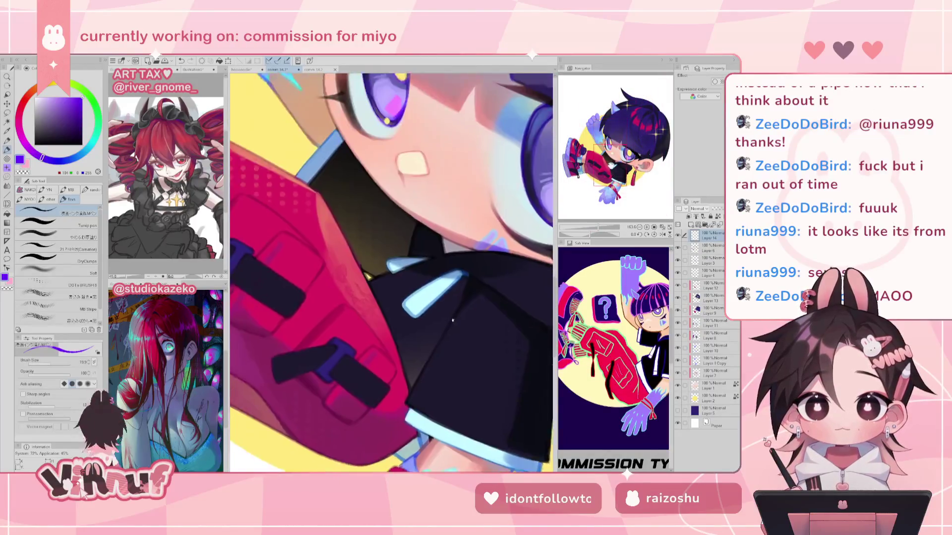
{"action": "left_click_drag", "start_coordinate": [599, 227], "coordinate": [604, 227]}
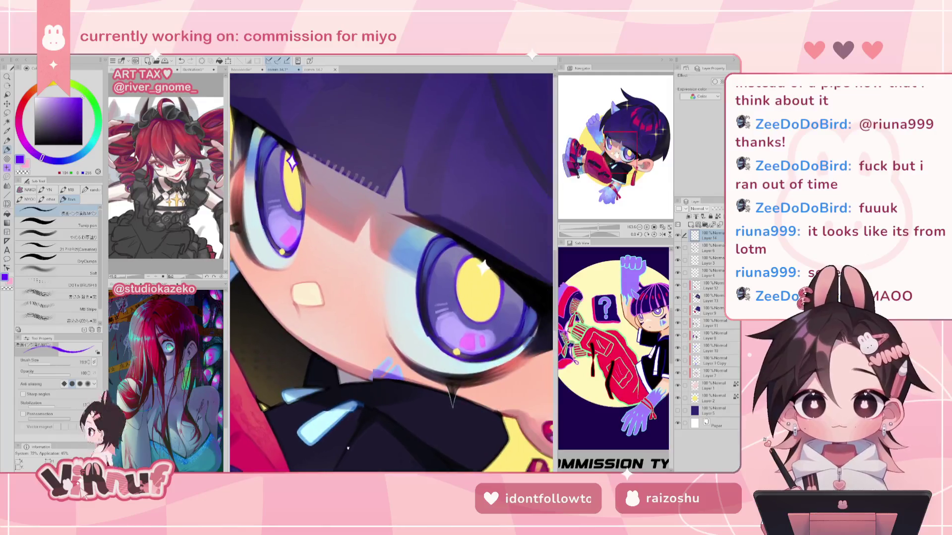
{"action": "mouse_move", "coordinate": [522, 236]}
{"action": "left_mouse_down"}
{"action": "mouse_move", "coordinate": [403, 246]}
{"action": "mouse_move", "coordinate": [408, 252]}
{"action": "mouse_move", "coordinate": [386, 259]}
{"action": "mouse_move", "coordinate": [391, 271]}
{"action": "left_mouse_up"}
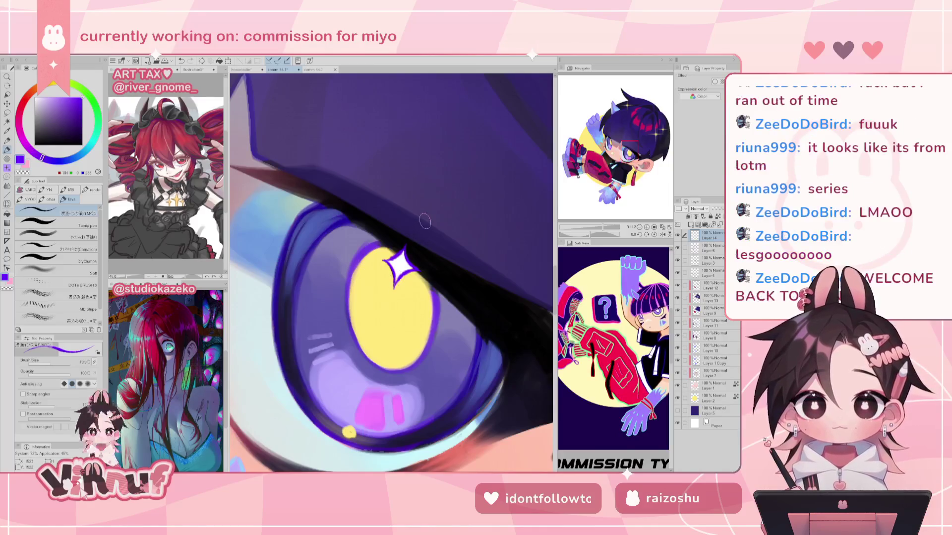
{"action": "key", "text": "ctrl+0"}
- Frame the face, try a Liquify push on the eye, undo it, and fit the whole illustration
{"action": "key", "text": "ctrl+minus"}
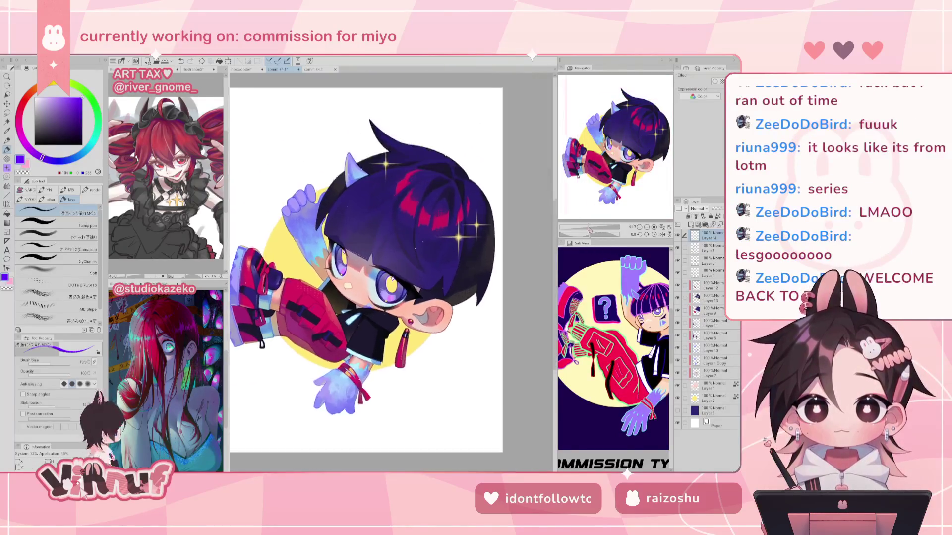
{"action": "key", "text": "ctrl+plus"}
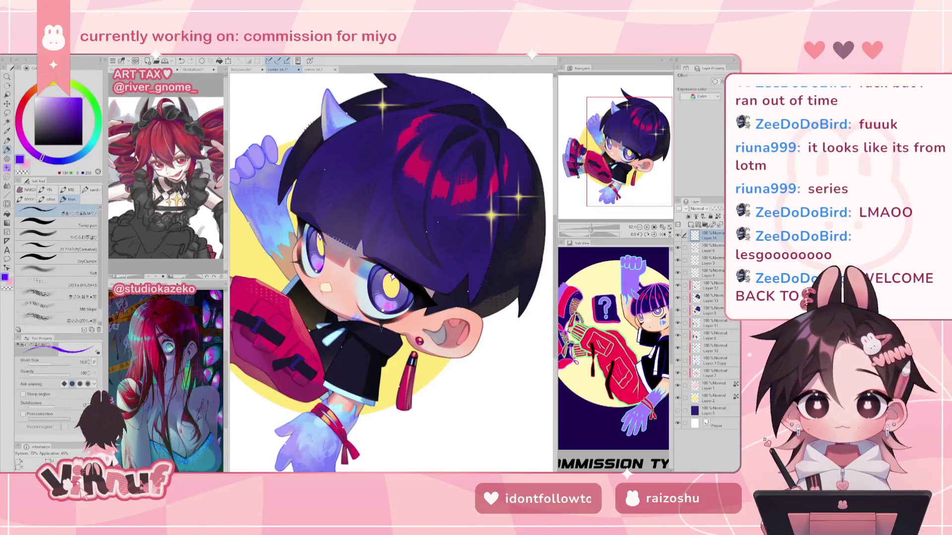
{"action": "scroll", "coordinate": [613, 163], "scroll_direction": "up", "scroll_amount": 1}
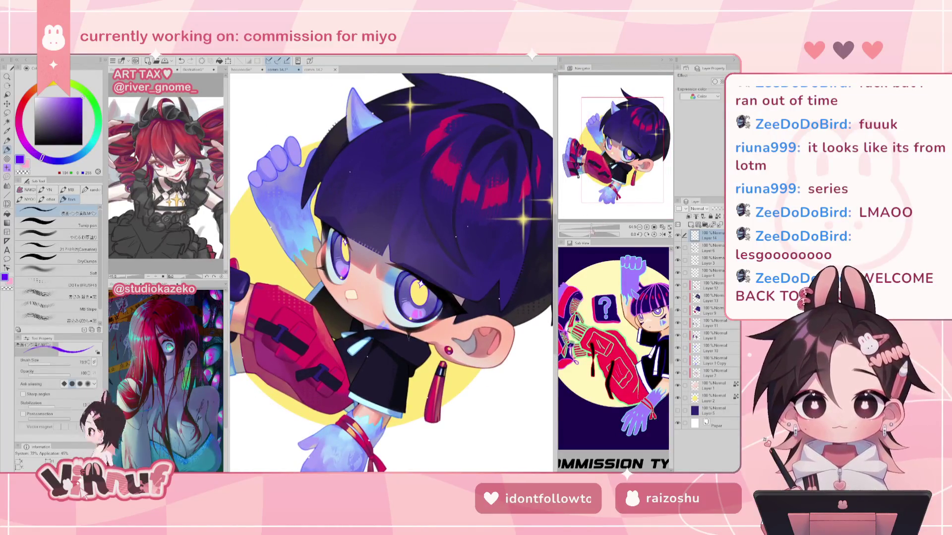
{"action": "left_click_drag", "start_coordinate": [592, 229], "coordinate": [595, 228]}
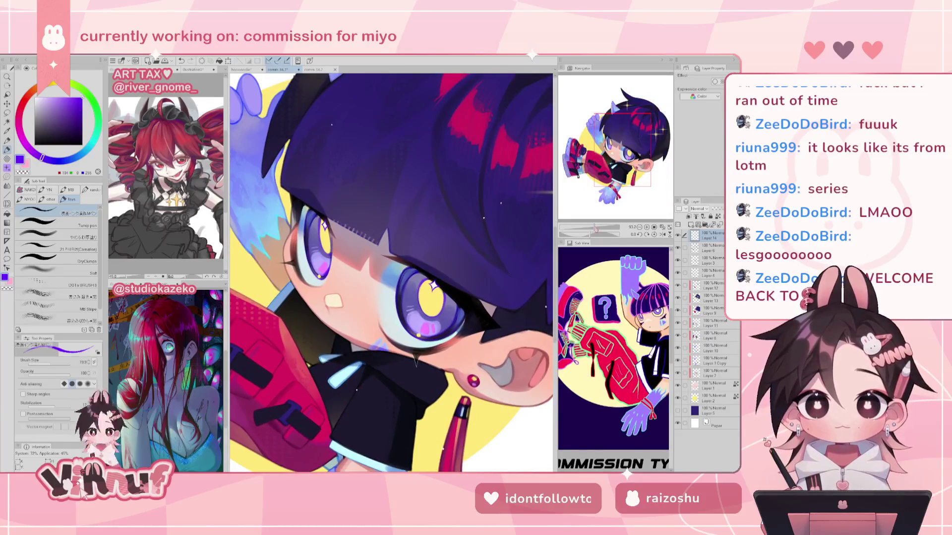
{"action": "left_click_drag", "start_coordinate": [615, 164], "coordinate": [609, 162]}
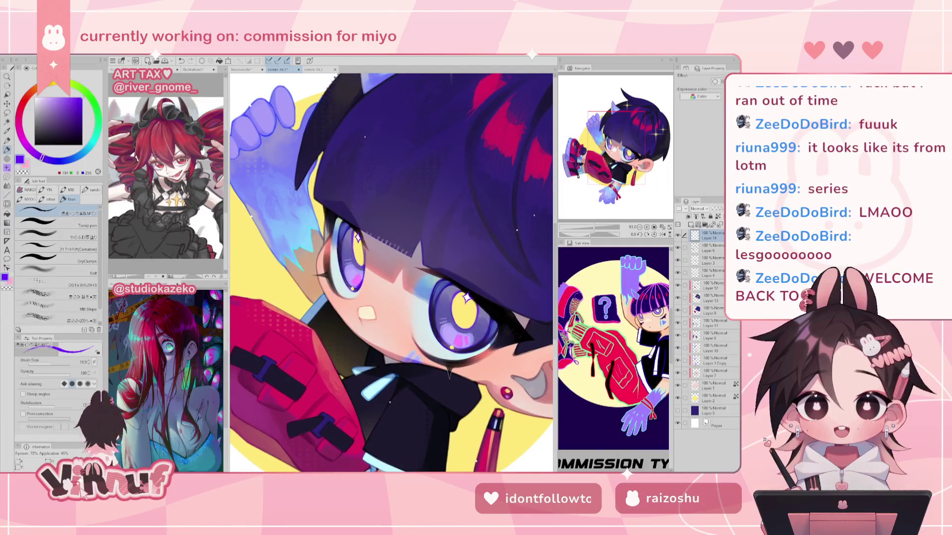
{"action": "key", "text": "j"}
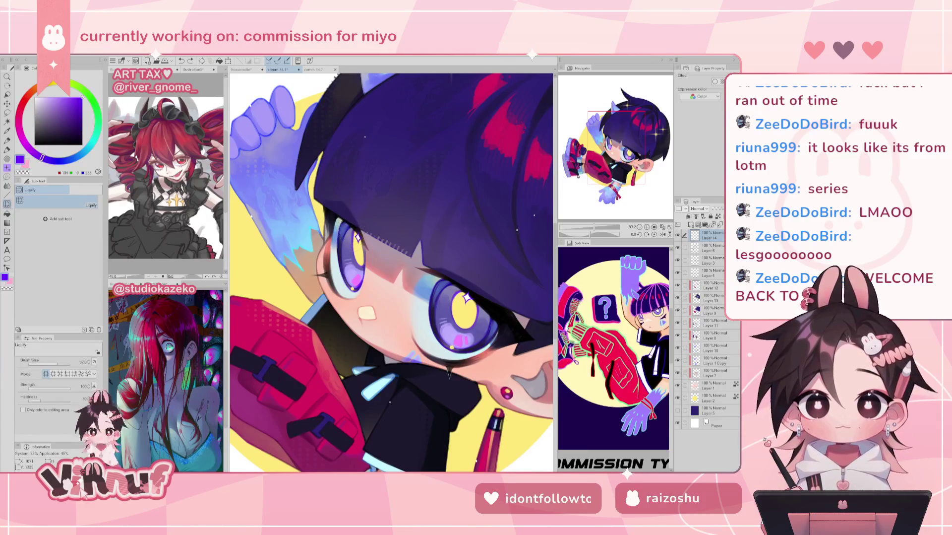
{"action": "key", "text": "ctrl+z"}
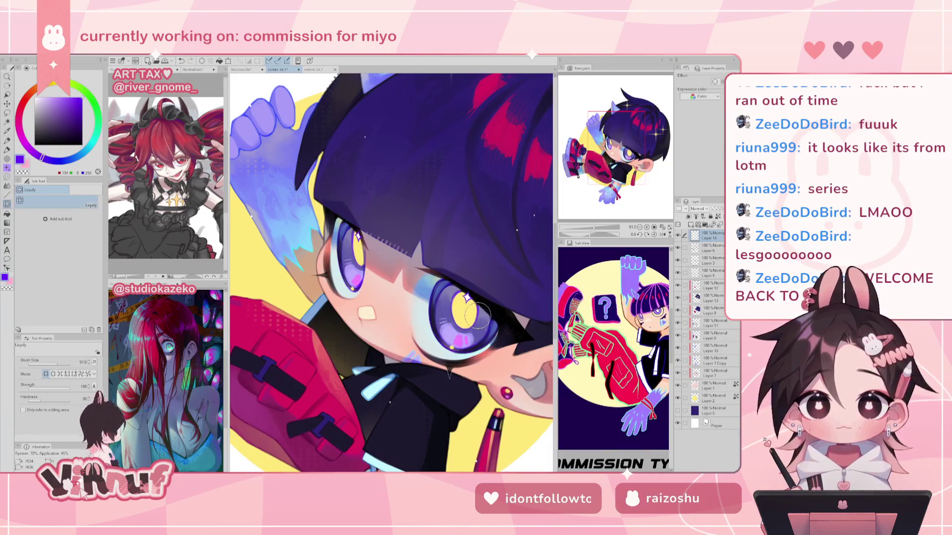
{"action": "key", "text": "ctrl+0"}
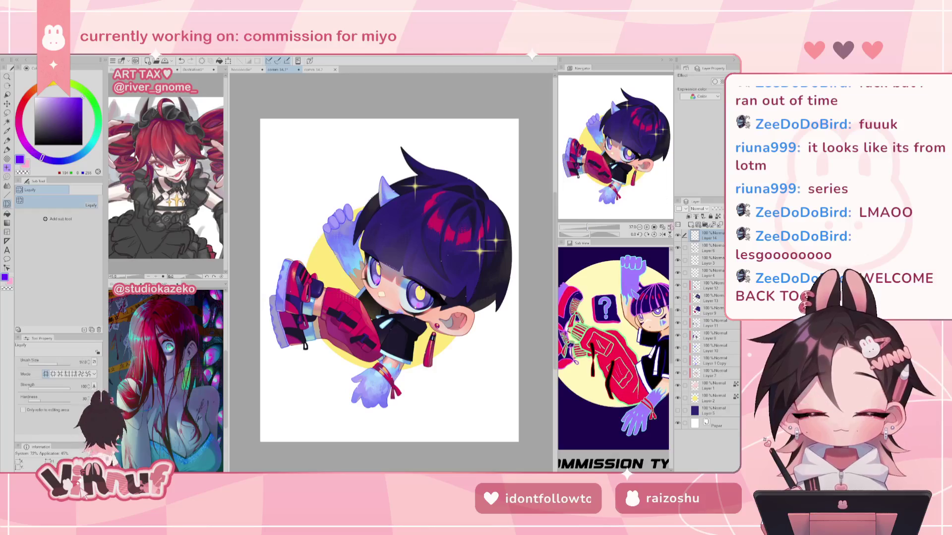
- Liquify the eye sparkle down and to the right, checking it with repeated horizontal view flips
{"action": "scroll", "coordinate": [662, 225], "scroll_direction": "up", "scroll_amount": 2}
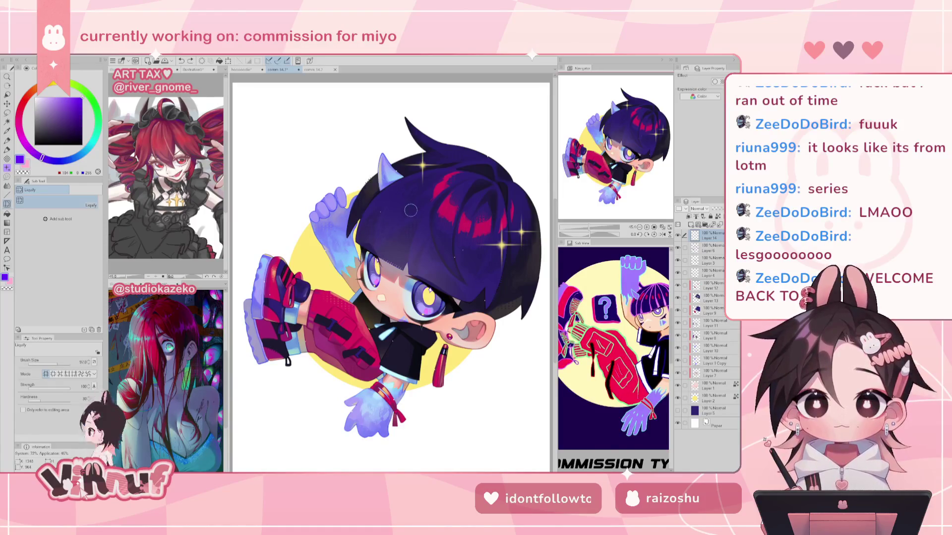
{"action": "key", "text": "h"}
{"action": "key", "text": "h"}
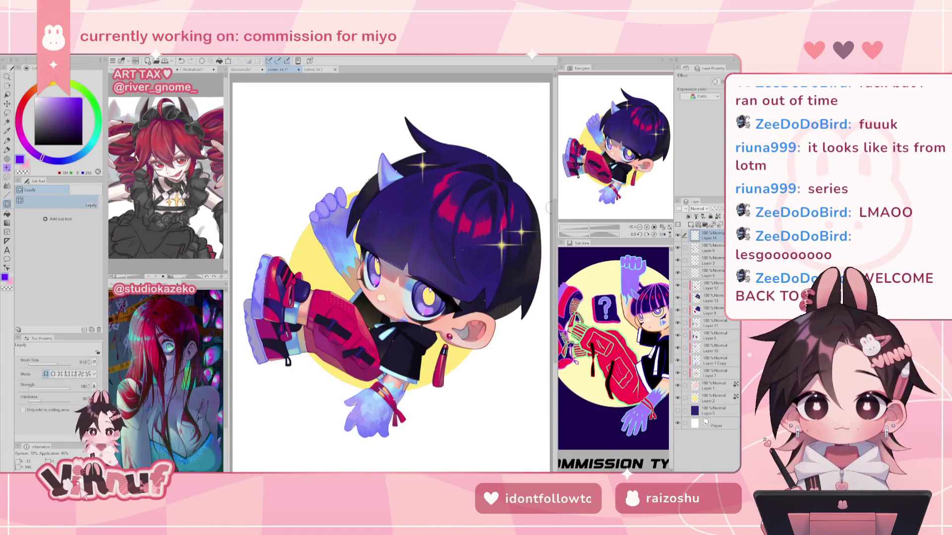
{"action": "scroll", "coordinate": [384, 292], "scroll_direction": "up", "scroll_amount": 5}
{"action": "mouse_move", "coordinate": [340, 213]}
{"action": "left_mouse_down"}
{"action": "mouse_move", "coordinate": [348, 222]}
{"action": "mouse_move", "coordinate": [334, 221]}
{"action": "left_mouse_up"}
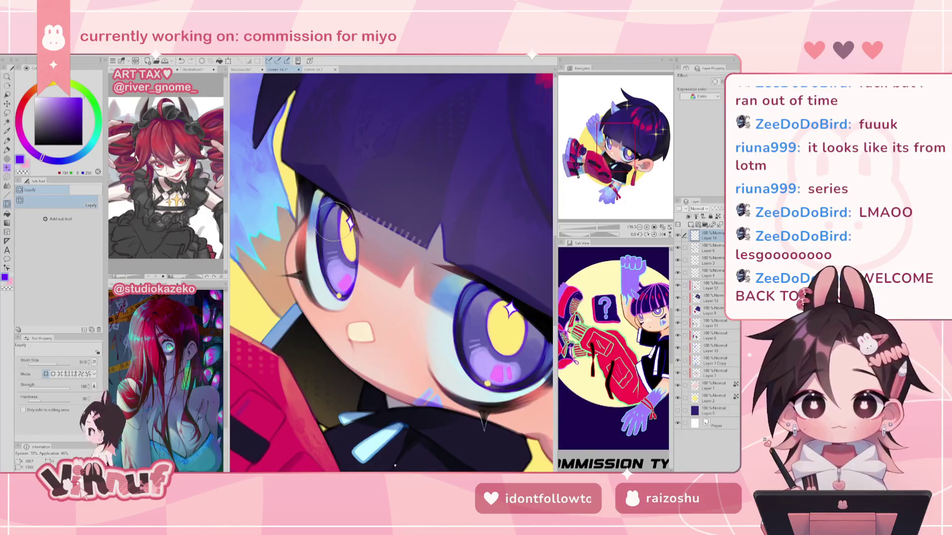
{"action": "scroll", "coordinate": [381, 297], "scroll_direction": "down", "scroll_amount": 5}
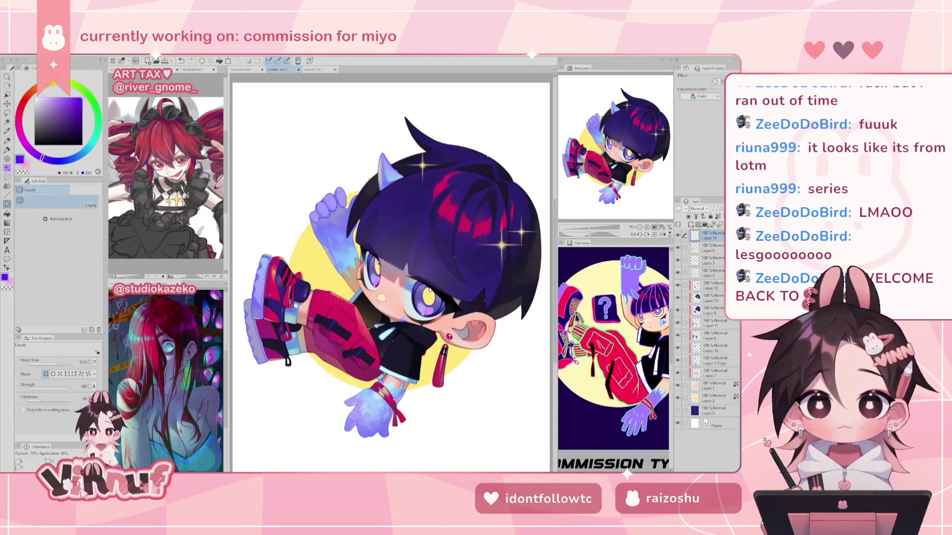
{"action": "key", "text": "h"}
{"action": "key", "text": "h"}
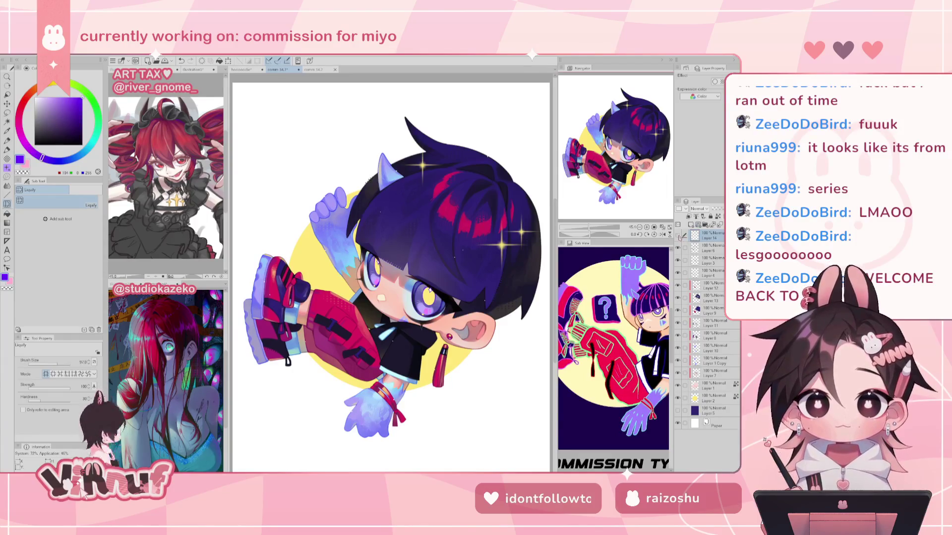
{"action": "key", "text": "h"}
{"action": "key", "text": "h"}
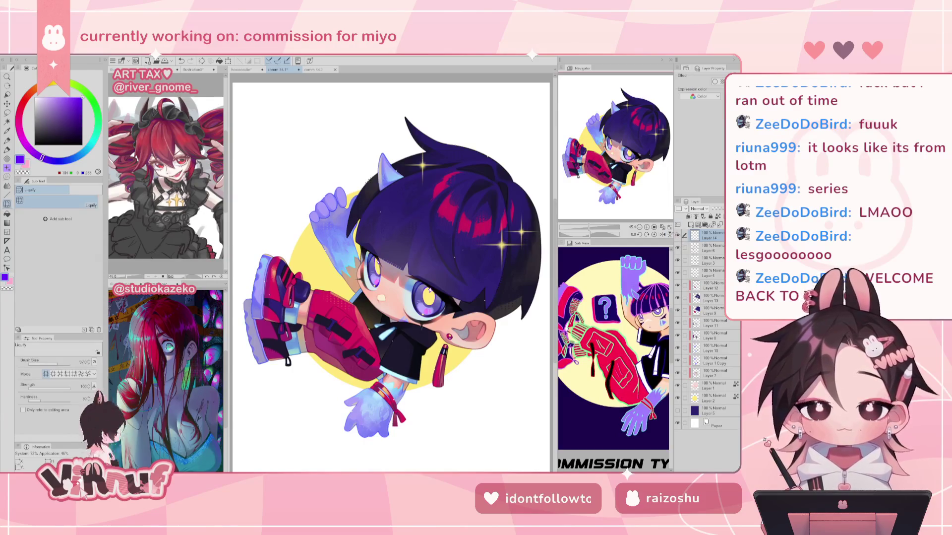
{"action": "left_click", "coordinate": [663, 234]}
{"action": "left_click", "coordinate": [664, 234]}
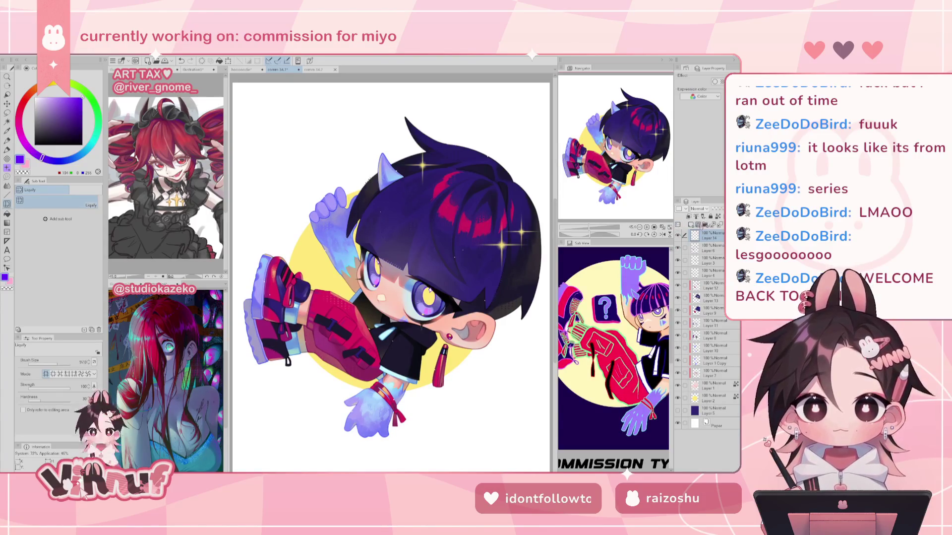
{"action": "left_click", "coordinate": [664, 234]}
{"action": "left_click", "coordinate": [663, 235]}
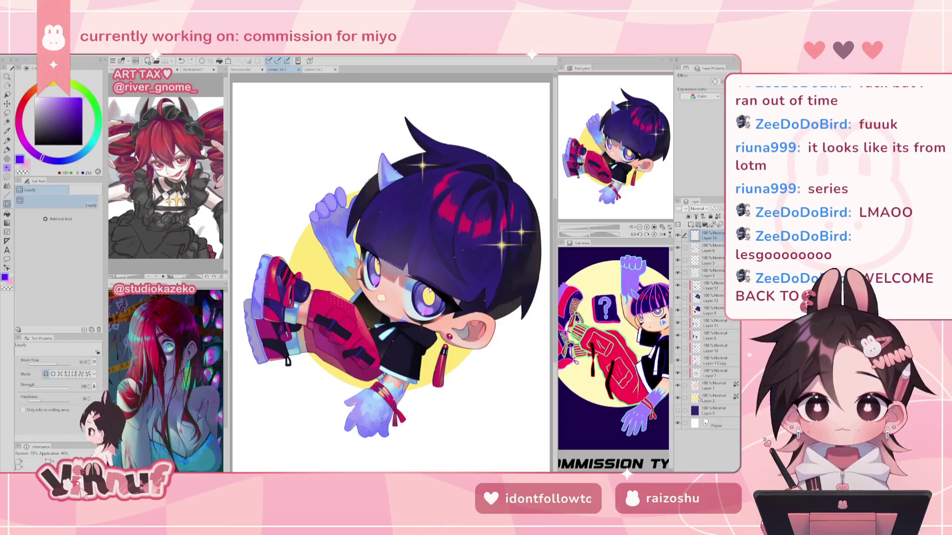
- Scale up Layer 2's yellow circle proportionally with Ctrl+T and commit the transform
{"action": "left_click", "coordinate": [714, 397]}
{"action": "left_click_drag", "start_coordinate": [590, 227], "coordinate": [586, 227]}
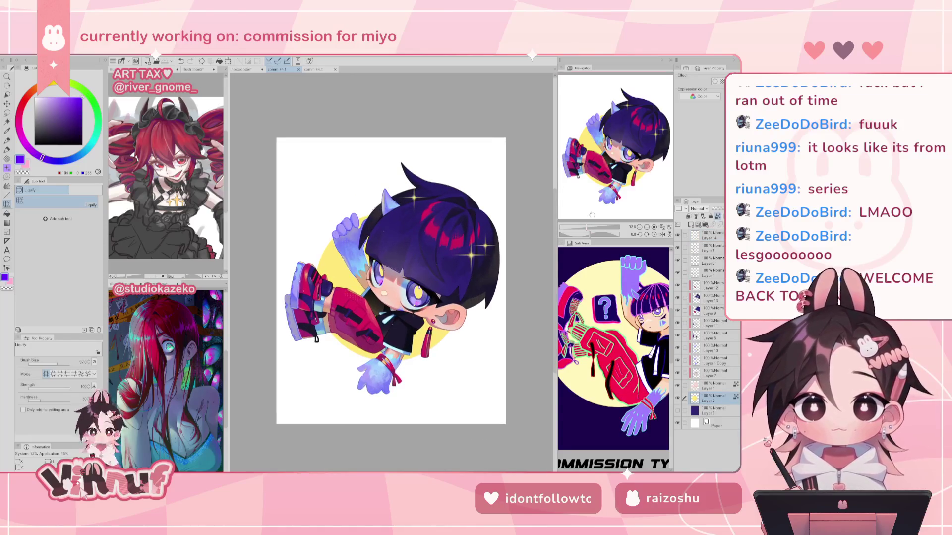
{"action": "key", "text": "ctrl+t"}
{"action": "left_click_drag", "start_coordinate": [385, 362], "coordinate": [402, 364]}
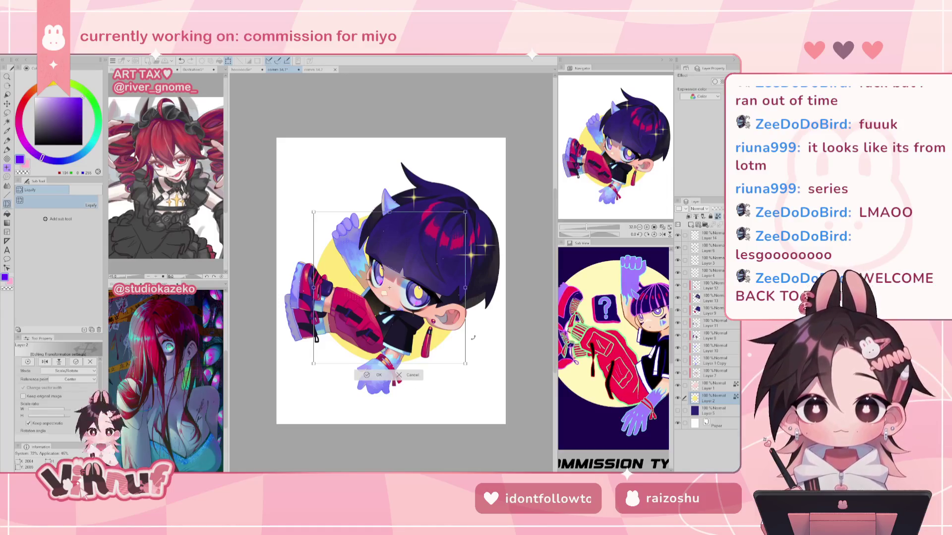
{"action": "left_click_drag", "start_coordinate": [390, 211], "coordinate": [387, 206]}
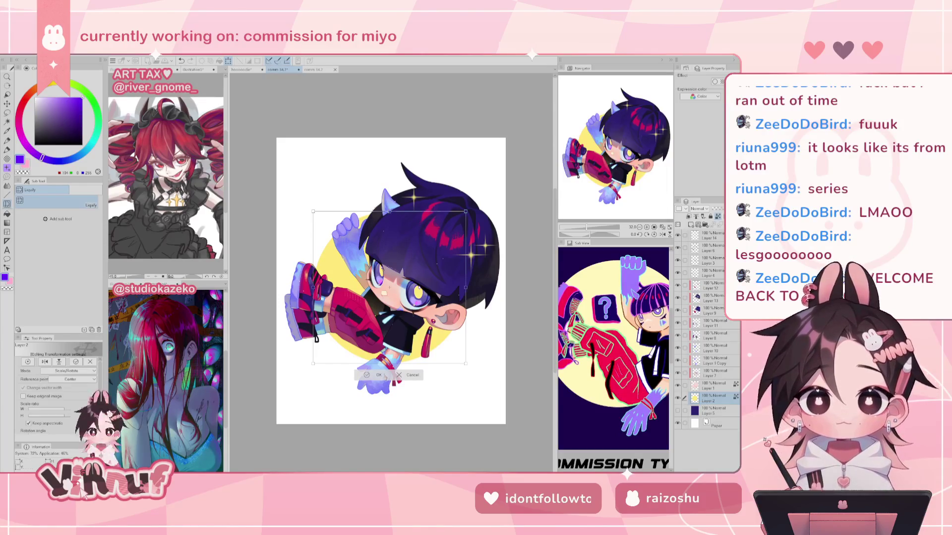
{"action": "key", "text": "Return"}
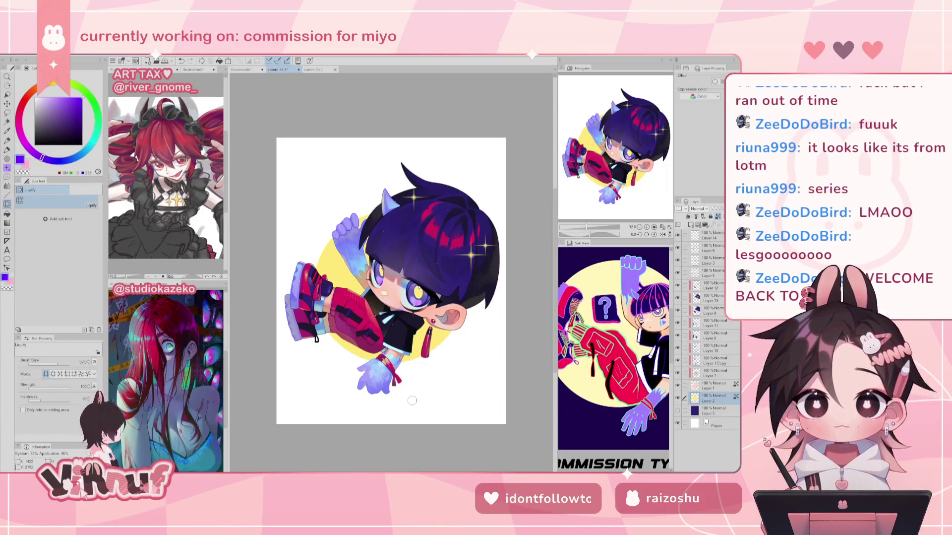
{"action": "key", "text": "ctrl+plus"}
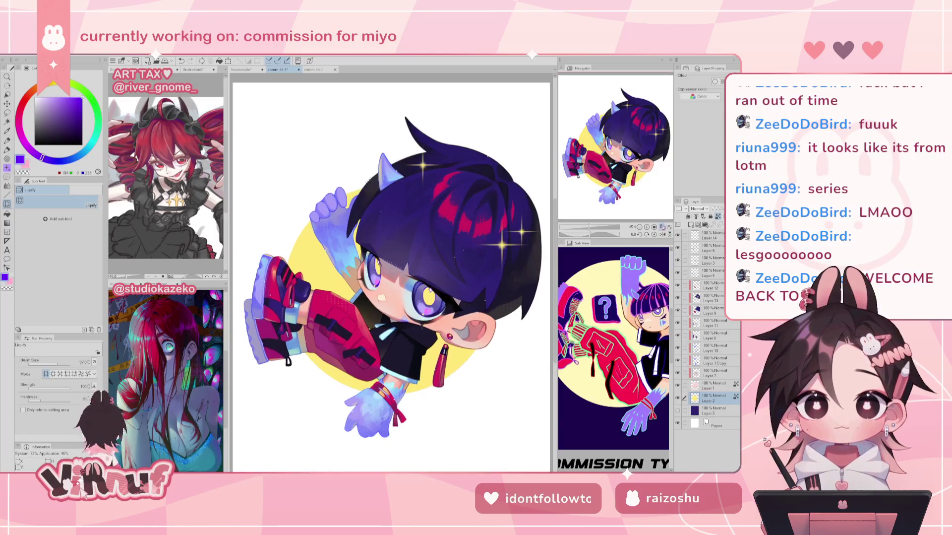
- Flip the view horizontally and back, zoom onto the face and out, then mirror again
{"action": "left_click", "coordinate": [663, 234]}
{"action": "left_click", "coordinate": [663, 234]}
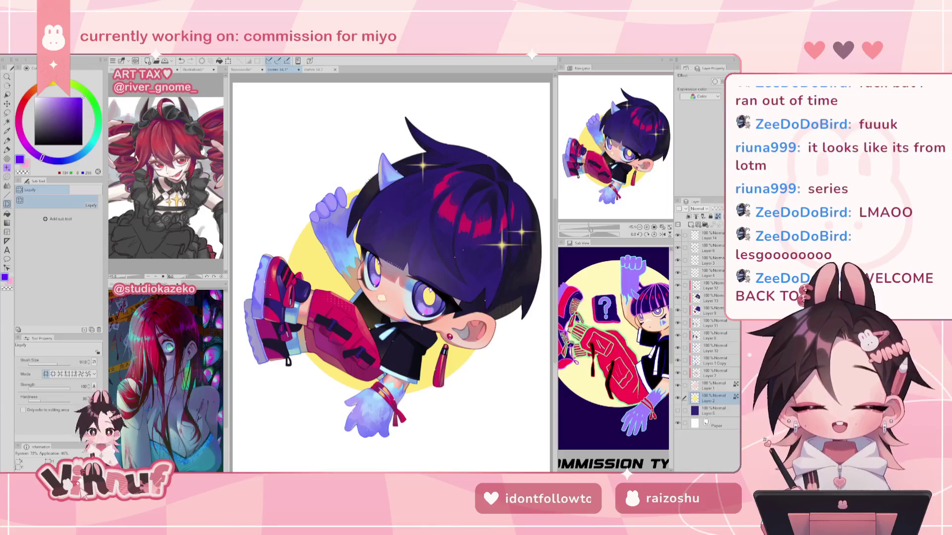
{"action": "left_click", "coordinate": [597, 227]}
{"action": "left_click", "coordinate": [662, 226]}
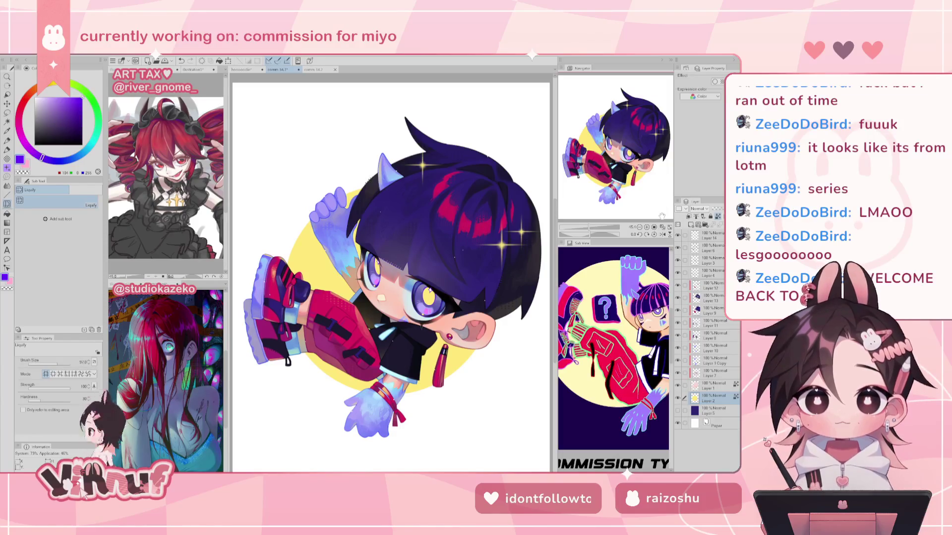
{"action": "left_click", "coordinate": [663, 234]}
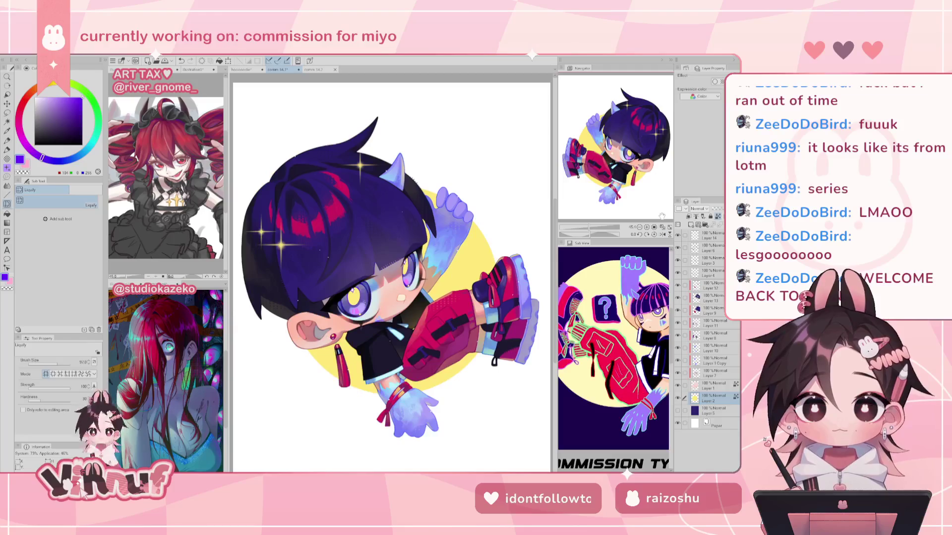
- Flip the canvas view of the purple-haired chibi back to its normal orientation
{"action": "left_click", "coordinate": [663, 234]}
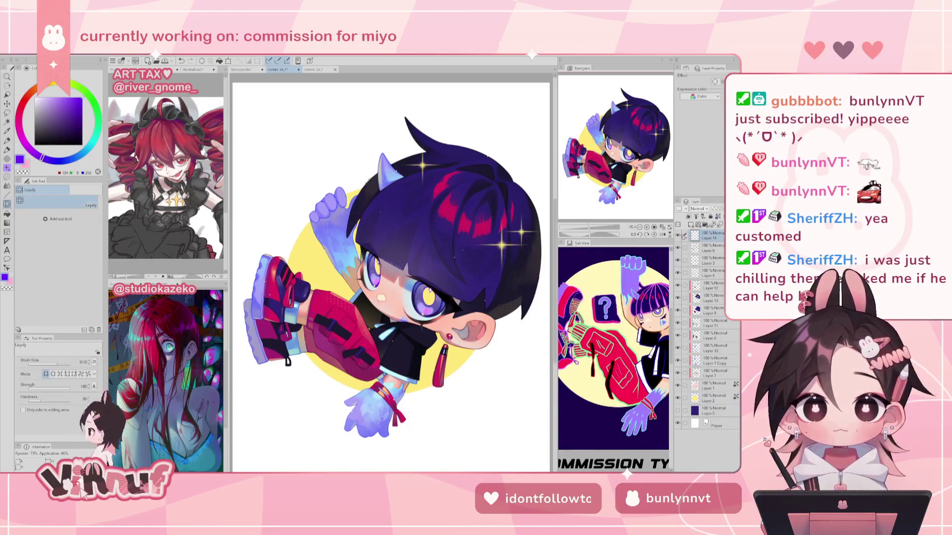
{"action": "key", "text": "h"}
{"action": "key", "text": "h"}
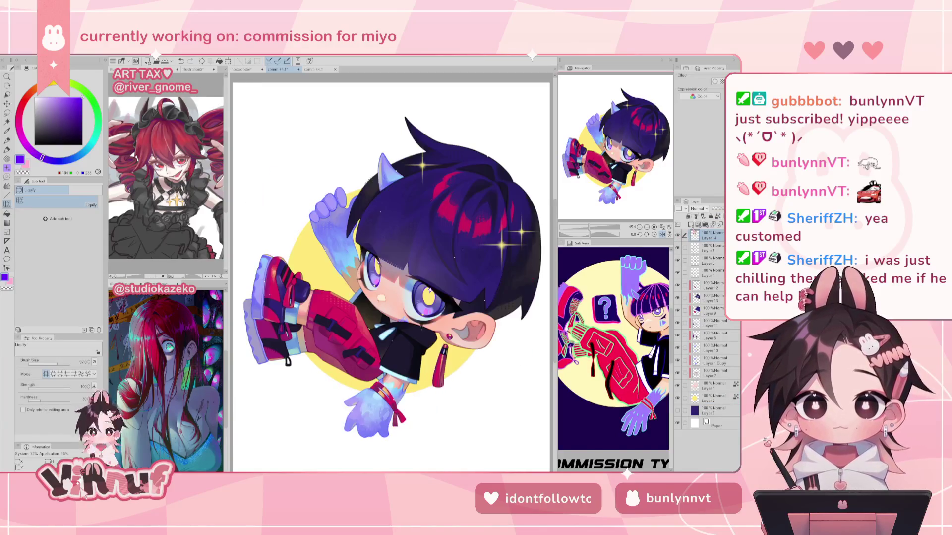
{"action": "key", "text": "ctrl+minus"}
{"action": "key", "text": "h"}
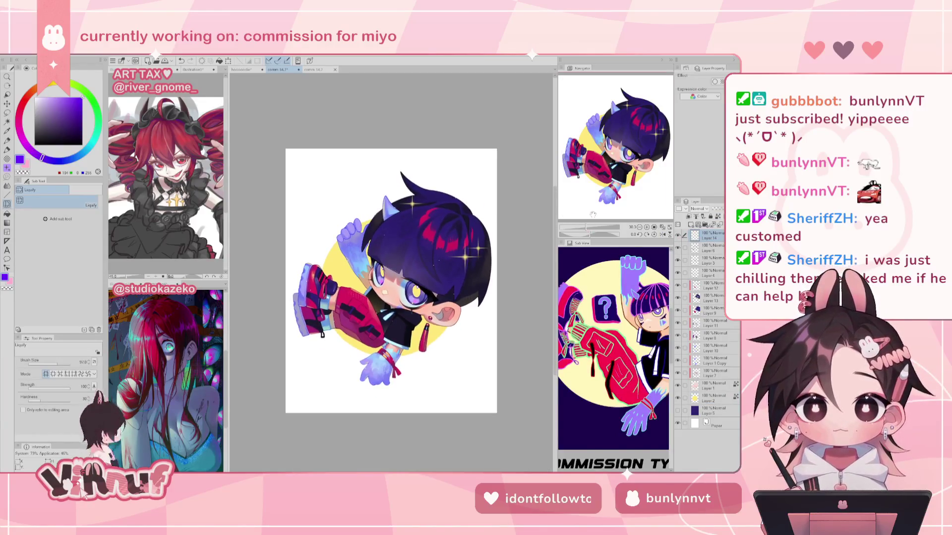
{"action": "key", "text": "ctrl+minus"}
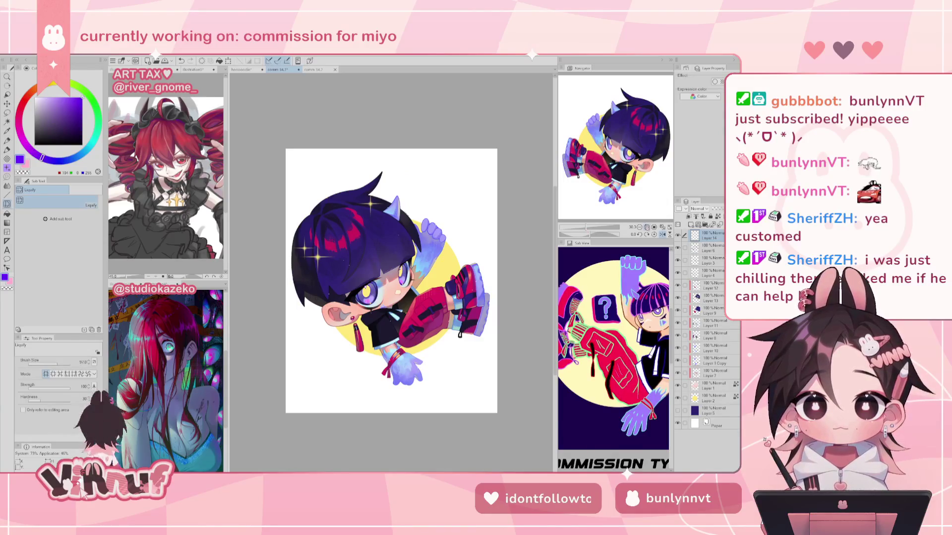
{"action": "left_click", "coordinate": [662, 233]}
{"action": "left_click", "coordinate": [662, 227]}
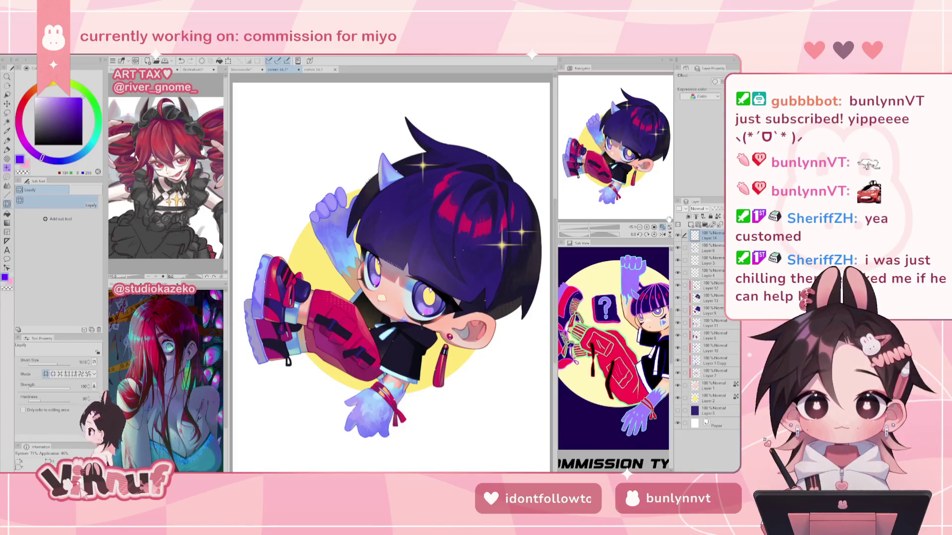
- Compare the comm 34.1, hooooodie and comm 34.2 tabs, settling on comm 34.2 with Layer 1 selected
{"action": "left_click", "coordinate": [316, 70]}
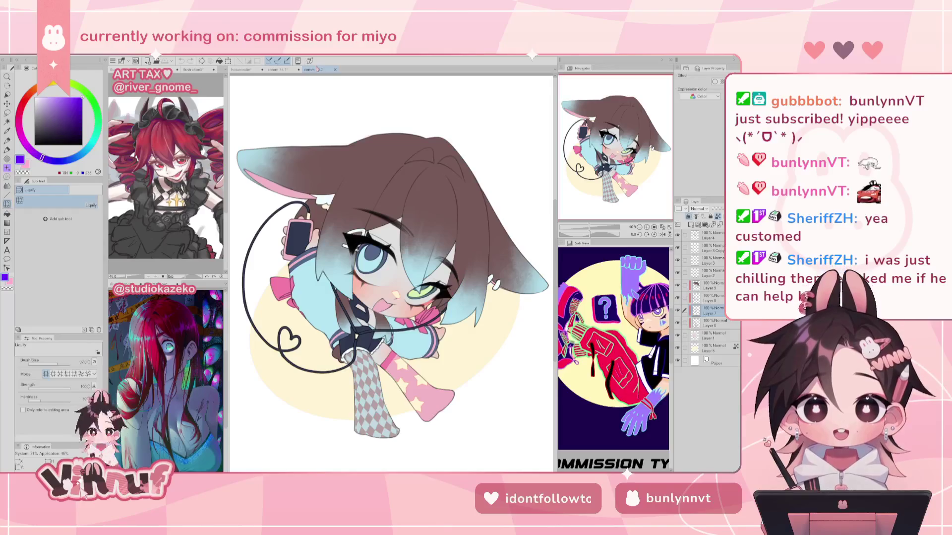
{"action": "left_click", "coordinate": [280, 70]}
{"action": "left_click", "coordinate": [318, 70]}
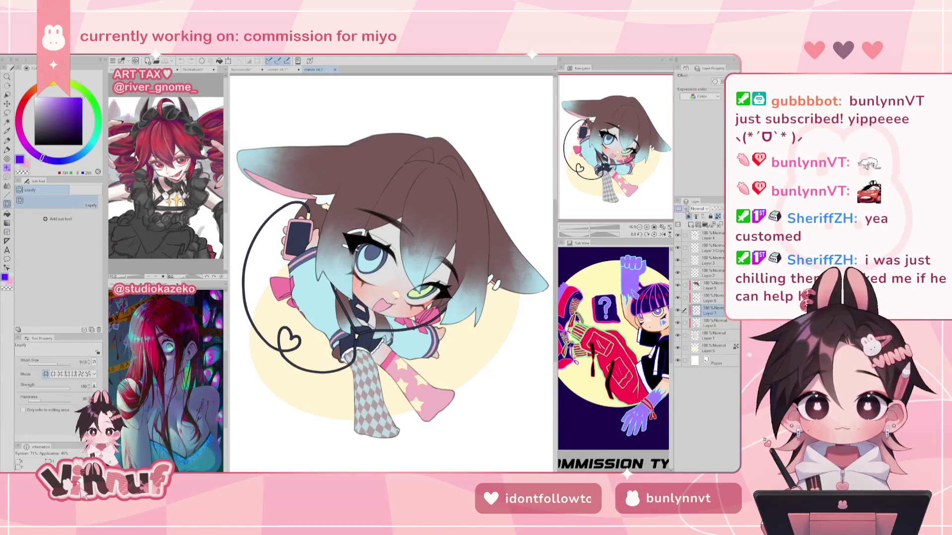
{"action": "left_click", "coordinate": [280, 70]}
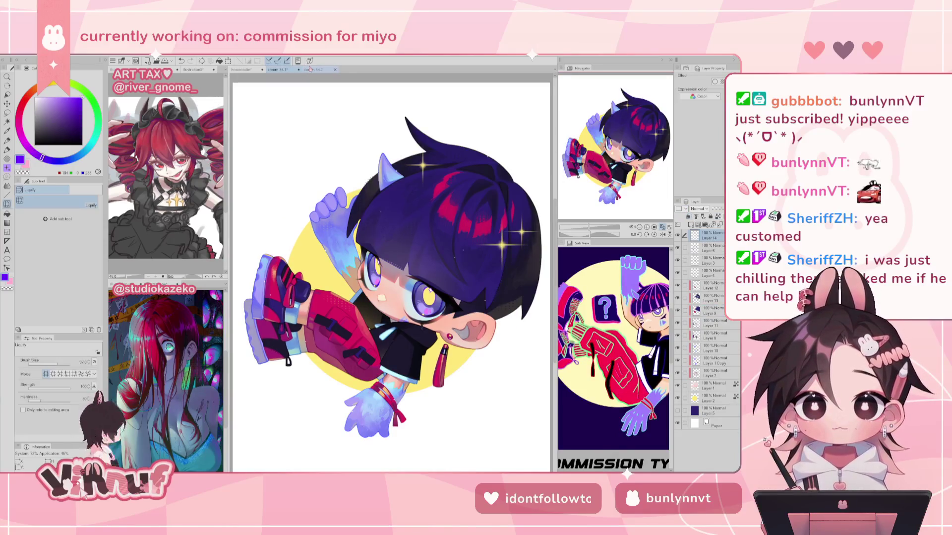
{"action": "left_click", "coordinate": [250, 70]}
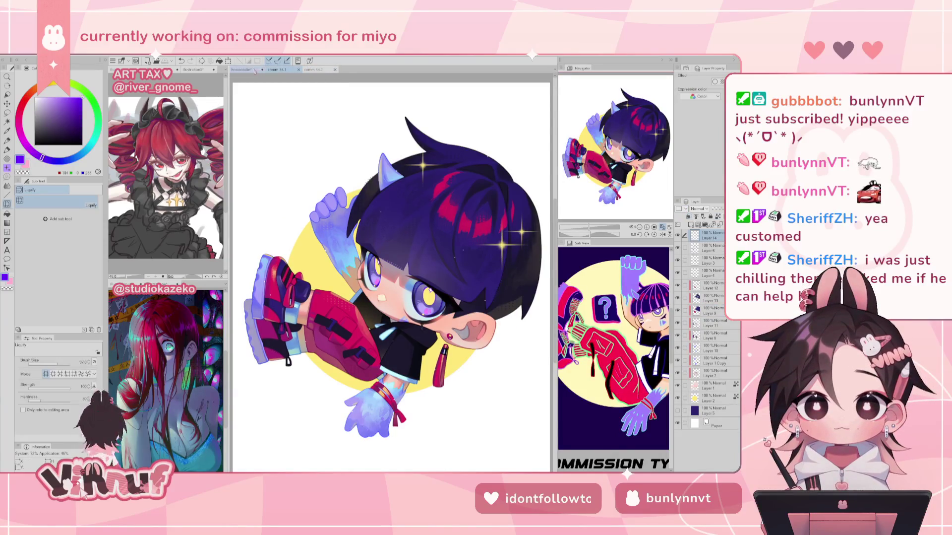
{"action": "left_click", "coordinate": [324, 70]}
{"action": "left_click", "coordinate": [279, 70]}
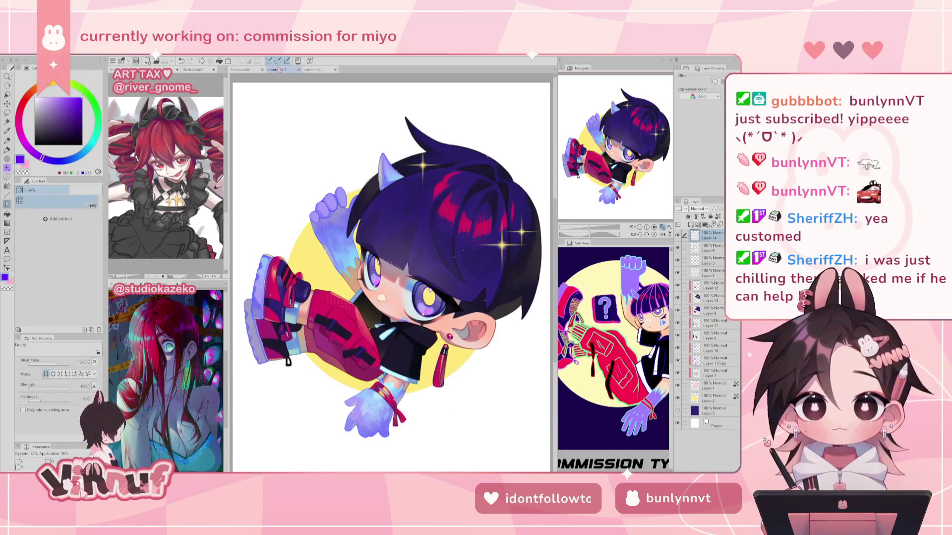
{"action": "left_click", "coordinate": [319, 69]}
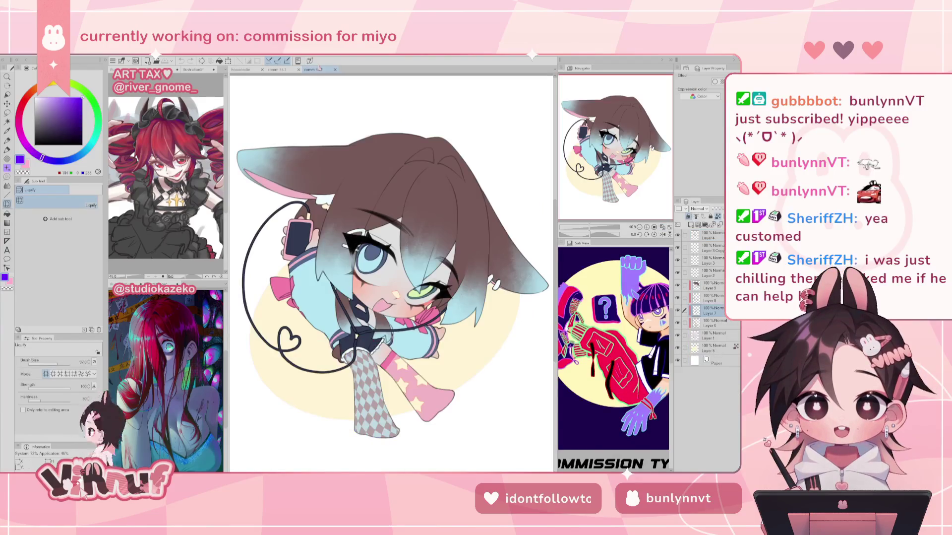
{"action": "left_click", "coordinate": [707, 336]}
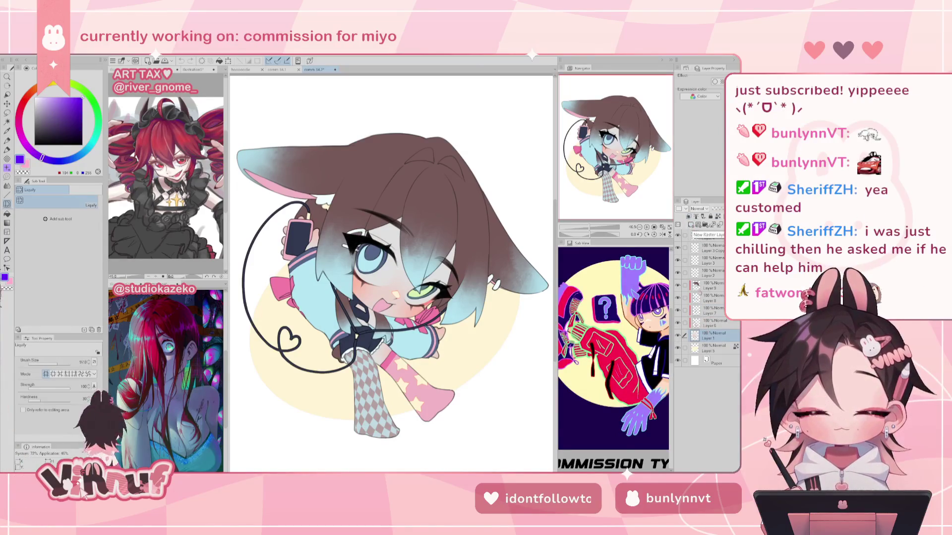
- Add a new raster layer above Layer 1 and load a soft blending brush in pale pink
{"action": "left_click", "coordinate": [692, 226]}
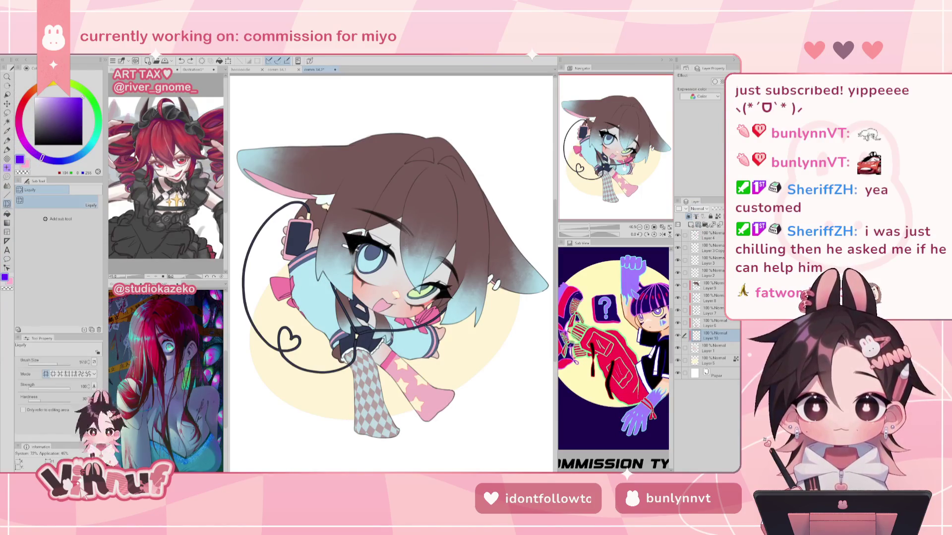
{"action": "key", "text": "p"}
{"action": "left_click", "coordinate": [77, 236]}
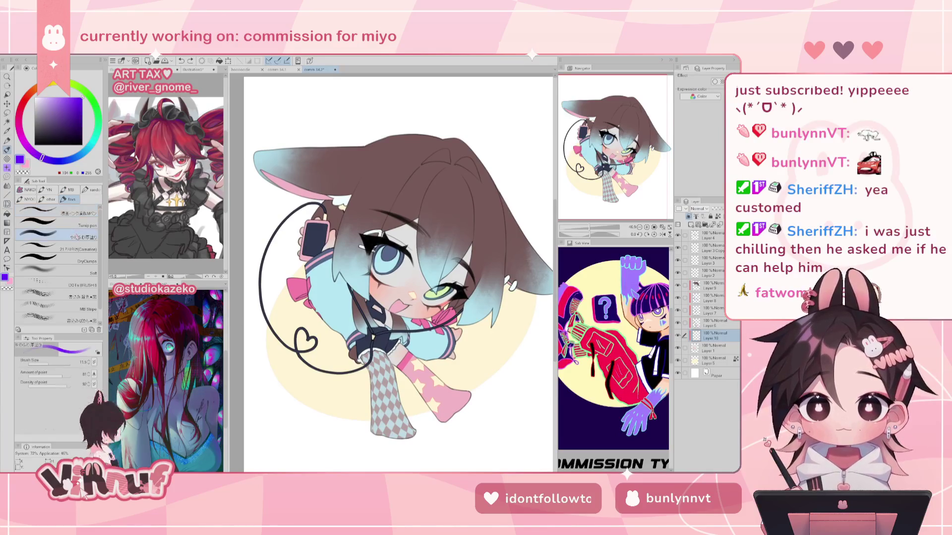
{"action": "left_click_drag", "start_coordinate": [20, 114], "coordinate": [20, 106]}
{"action": "left_click", "coordinate": [45, 102]}
{"action": "left_click", "coordinate": [43, 101]}
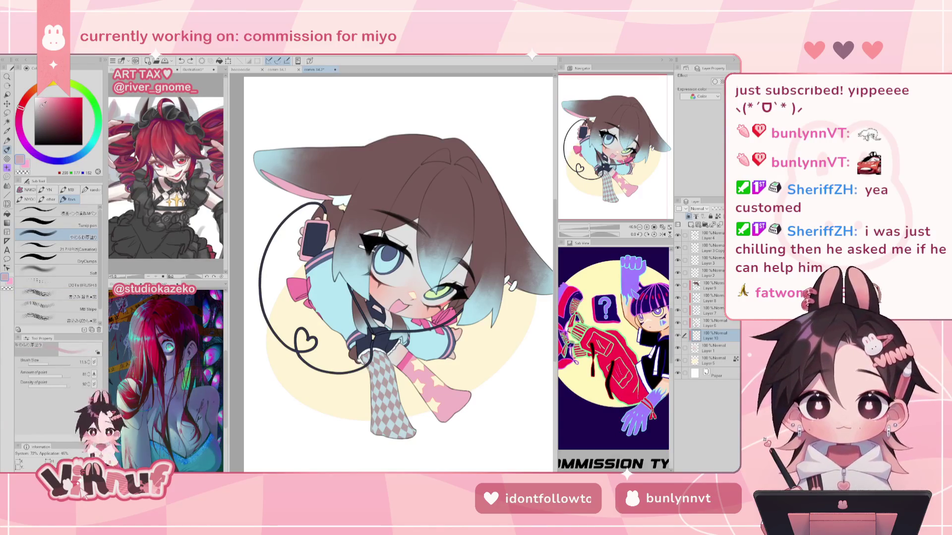
{"action": "left_click", "coordinate": [42, 102]}
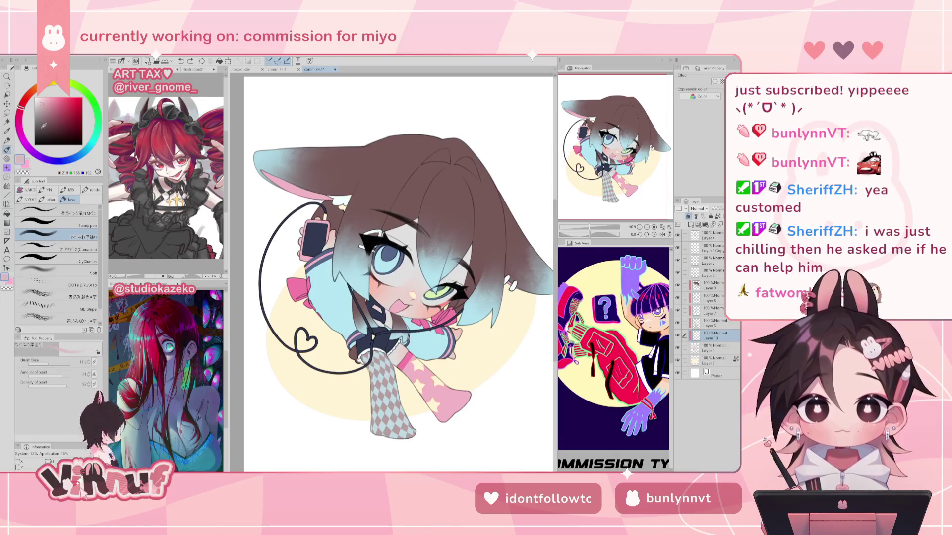
- Enlarge the brush to about 104 and paint a dusty-pink soft stroke down the hair
{"action": "left_click_drag", "start_coordinate": [392, 280], "coordinate": [399, 275]}
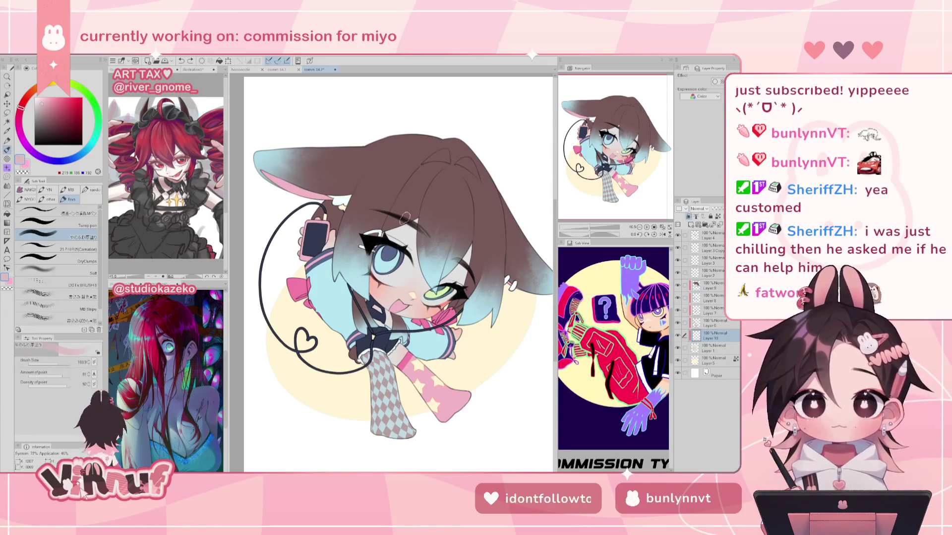
{"action": "left_click", "coordinate": [45, 108]}
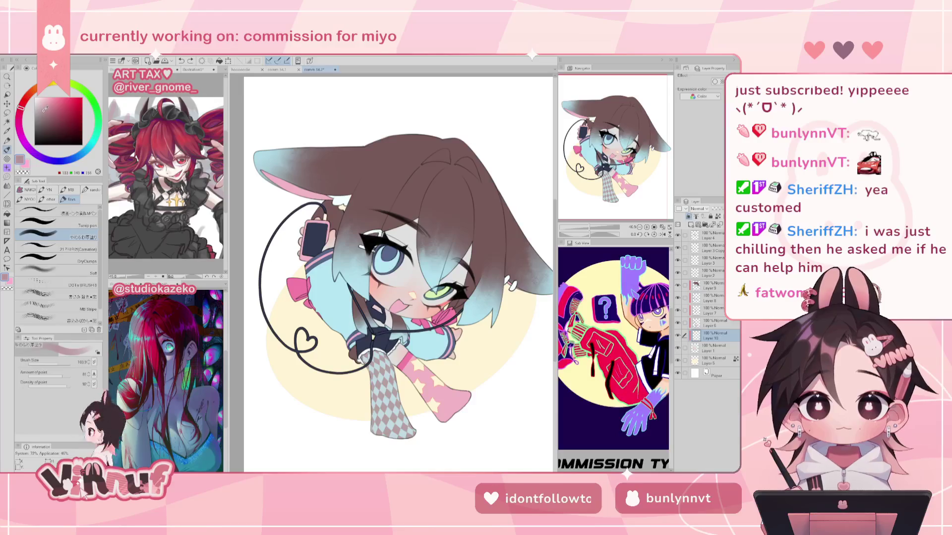
{"action": "left_click_drag", "start_coordinate": [414, 214], "coordinate": [417, 267]}
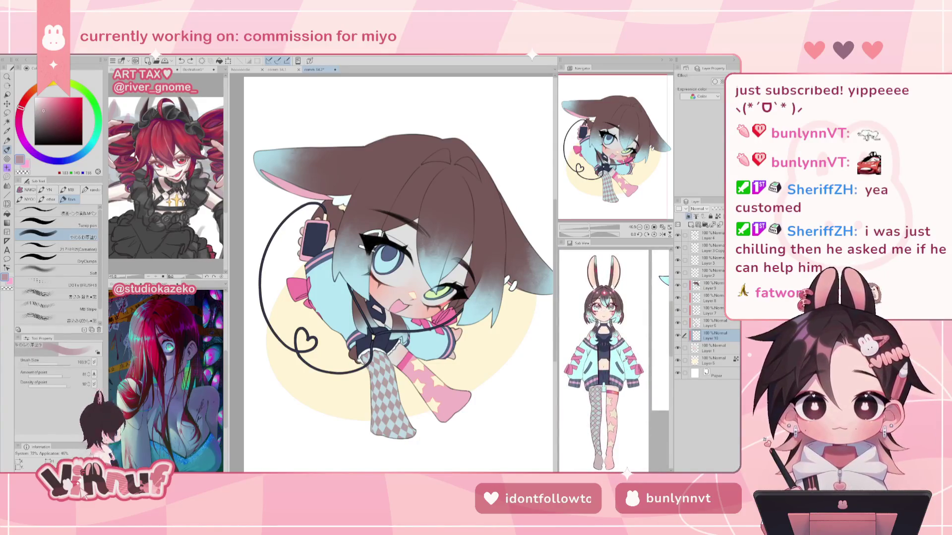
- Paint warm pink hair strokes and a brown strand near the right eye, retrying with undo
{"action": "left_click", "coordinate": [47, 104]}
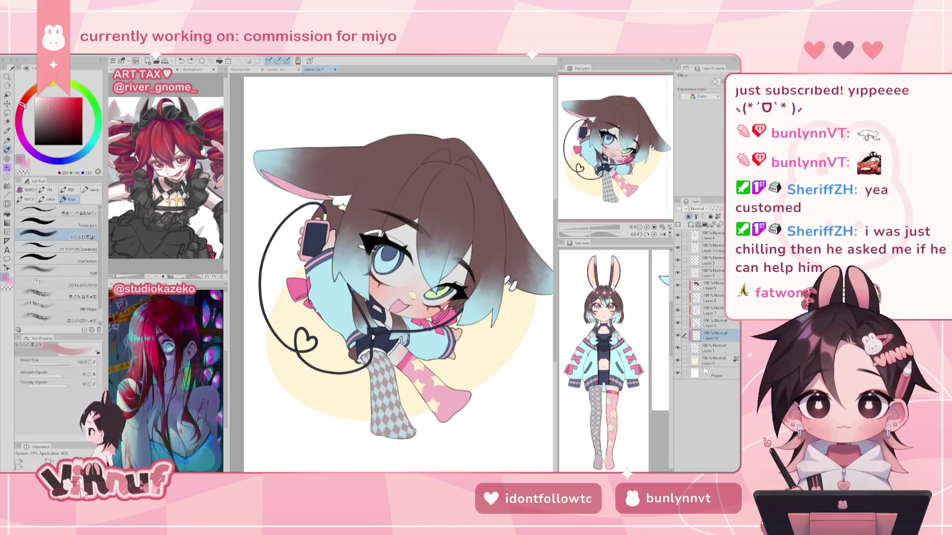
{"action": "left_click_drag", "start_coordinate": [403, 218], "coordinate": [415, 263]}
{"action": "key", "text": "ctrl+z"}
{"action": "left_click_drag", "start_coordinate": [471, 248], "coordinate": [465, 286]}
{"action": "key", "text": "ctrl+z"}
{"action": "key", "text": "ctrl+z"}
{"action": "key", "text": "ctrl+z"}
{"action": "key", "text": "ctrl+z"}
{"action": "key", "text": "ctrl+z"}
{"action": "key", "text": "ctrl+z"}
{"action": "mouse_move", "coordinate": [466, 240]}
{"action": "left_mouse_down"}
{"action": "mouse_move", "coordinate": [452, 282]}
{"action": "mouse_move", "coordinate": [441, 283]}
{"action": "left_mouse_up"}
{"action": "key", "text": "ctrl+z"}
{"action": "key", "text": "ctrl+z"}
{"action": "key", "text": "ctrl+z"}
{"action": "key", "text": "ctrl+z"}
{"action": "key", "text": "ctrl+z"}
{"action": "key", "text": "ctrl+z"}
{"action": "left_click", "coordinate": [460, 245]}
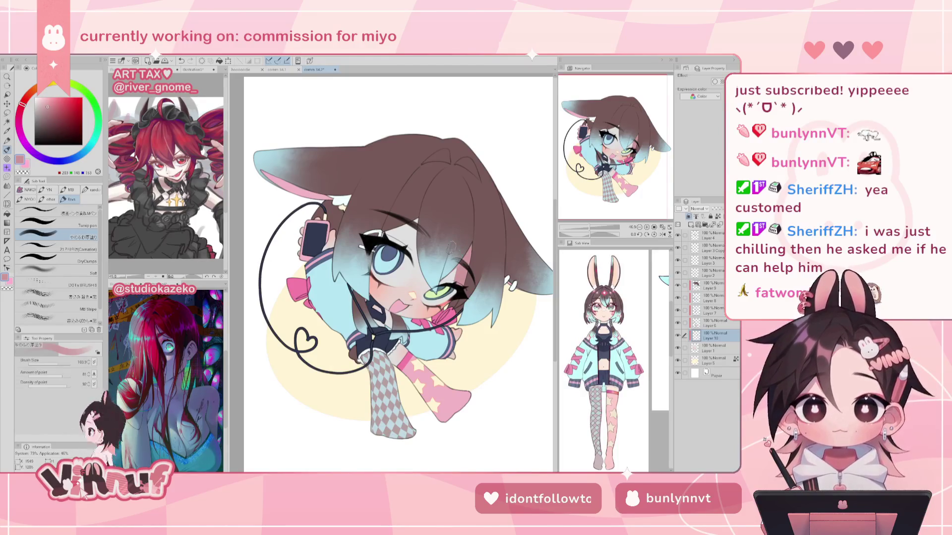
- Redraw the short hair stroke over the cheek repeatedly until it sits right
{"action": "key", "text": "ctrl+z"}
{"action": "mouse_move", "coordinate": [419, 223]}
{"action": "left_mouse_down"}
{"action": "mouse_move", "coordinate": [415, 268]}
{"action": "mouse_move", "coordinate": [418, 223]}
{"action": "left_mouse_up"}
{"action": "key", "text": "ctrl+z"}
{"action": "left_click_drag", "start_coordinate": [414, 262], "coordinate": [418, 223]}
{"action": "key", "text": "ctrl+z"}
{"action": "left_click_drag", "start_coordinate": [412, 262], "coordinate": [417, 226]}
{"action": "key", "text": "ctrl+z"}
{"action": "left_click_drag", "start_coordinate": [414, 262], "coordinate": [417, 226]}
{"action": "key", "text": "ctrl+z"}
{"action": "key", "text": "ctrl+z"}
{"action": "left_click_drag", "start_coordinate": [414, 262], "coordinate": [417, 226]}
{"action": "key", "text": "ctrl+z"}
{"action": "key", "text": "ctrl+z"}
{"action": "left_click_drag", "start_coordinate": [414, 262], "coordinate": [418, 227]}
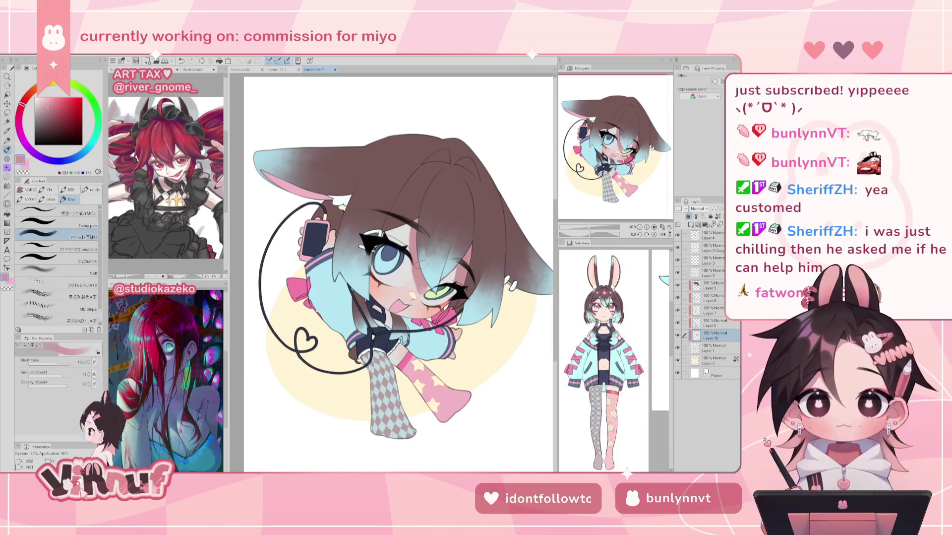
{"action": "key", "text": "e"}
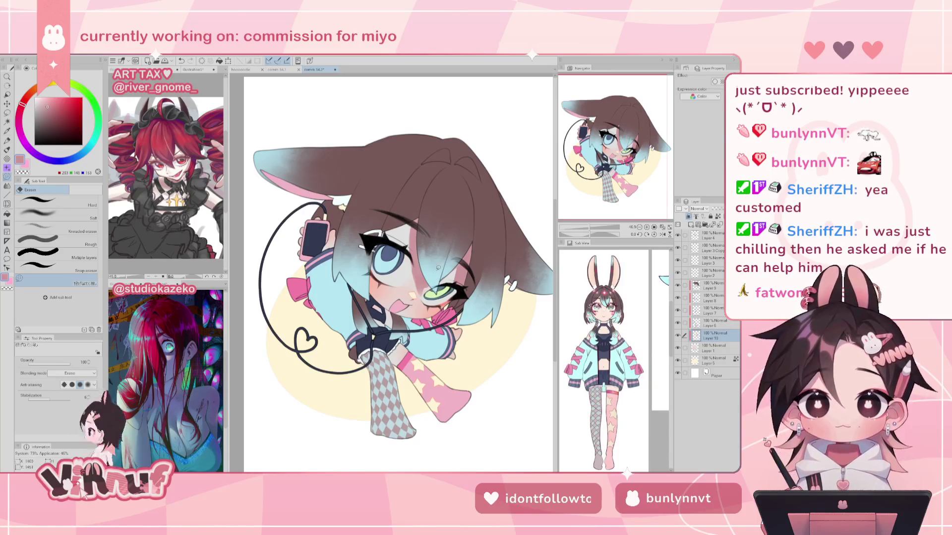
- Try dark shading strands on the hair over the face, undo them, then shade the mouth and tongue
{"action": "key", "text": "b"}
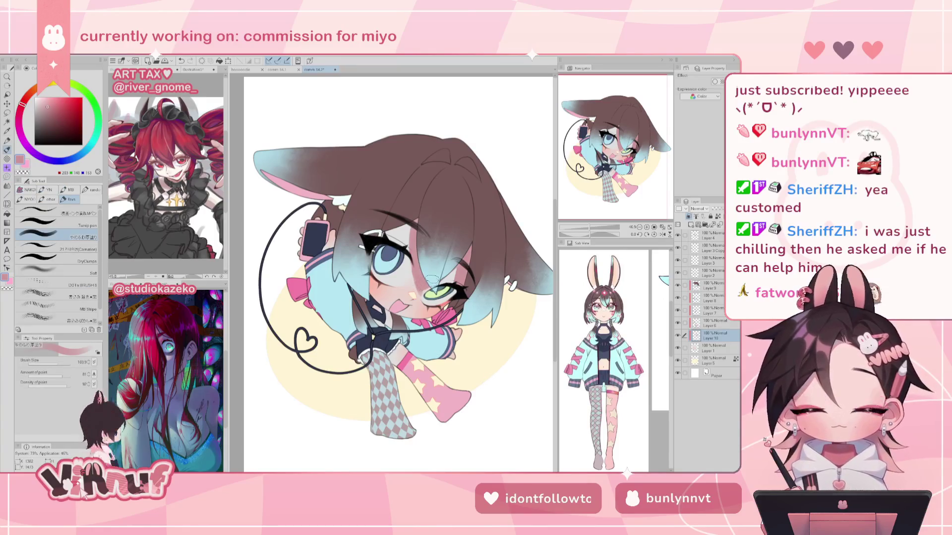
{"action": "key", "text": "h"}
{"action": "key", "text": "h"}
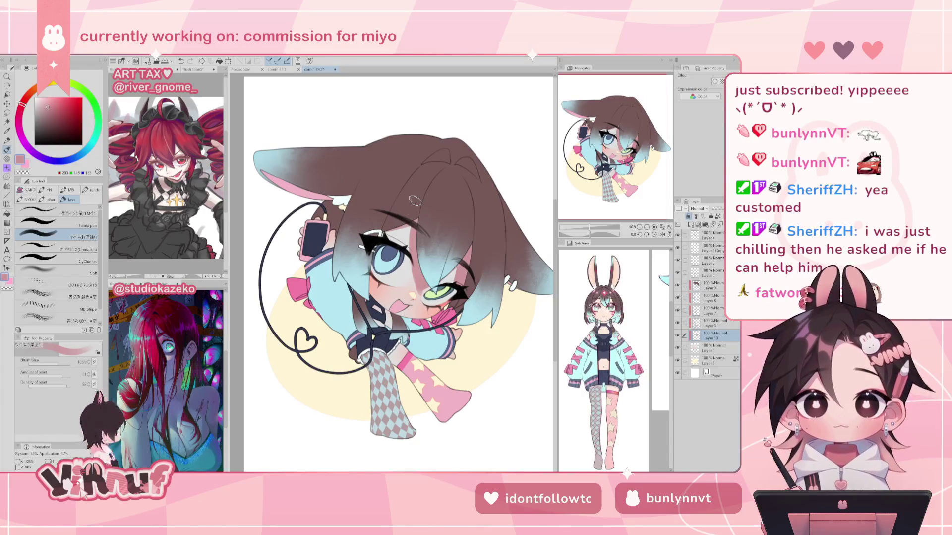
{"action": "key", "text": "h"}
{"action": "key", "text": "h"}
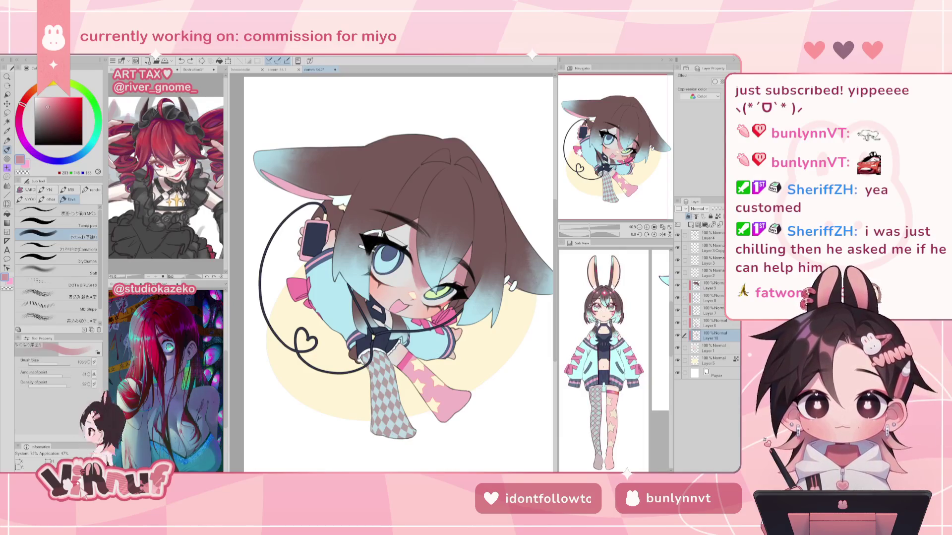
{"action": "left_click_drag", "start_coordinate": [423, 288], "coordinate": [415, 228]}
{"action": "left_click_drag", "start_coordinate": [465, 285], "coordinate": [470, 244]}
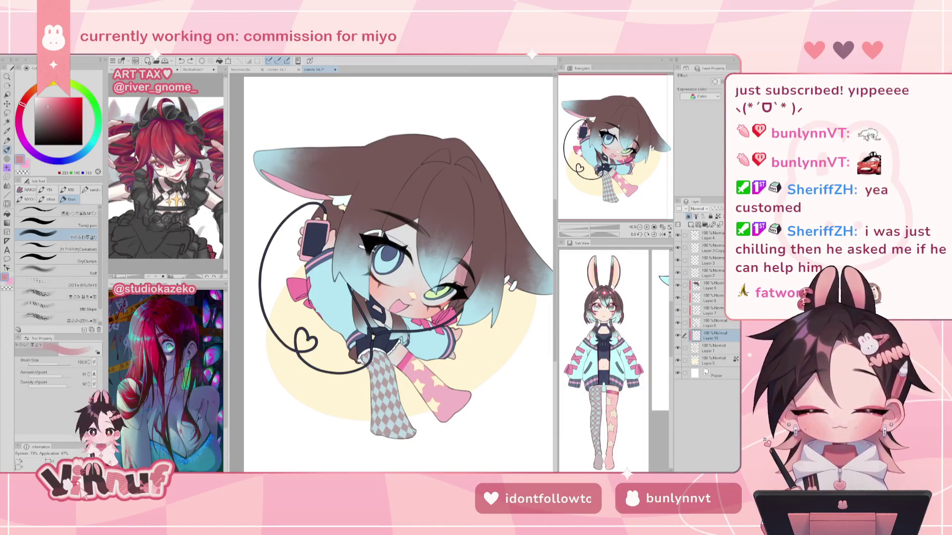
{"action": "left_click_drag", "start_coordinate": [420, 282], "coordinate": [411, 215]}
{"action": "left_click_drag", "start_coordinate": [378, 238], "coordinate": [421, 218]}
{"action": "mouse_move", "coordinate": [420, 285]}
{"action": "left_mouse_down"}
{"action": "mouse_move", "coordinate": [413, 216]}
{"action": "mouse_move", "coordinate": [418, 225]}
{"action": "left_mouse_up"}
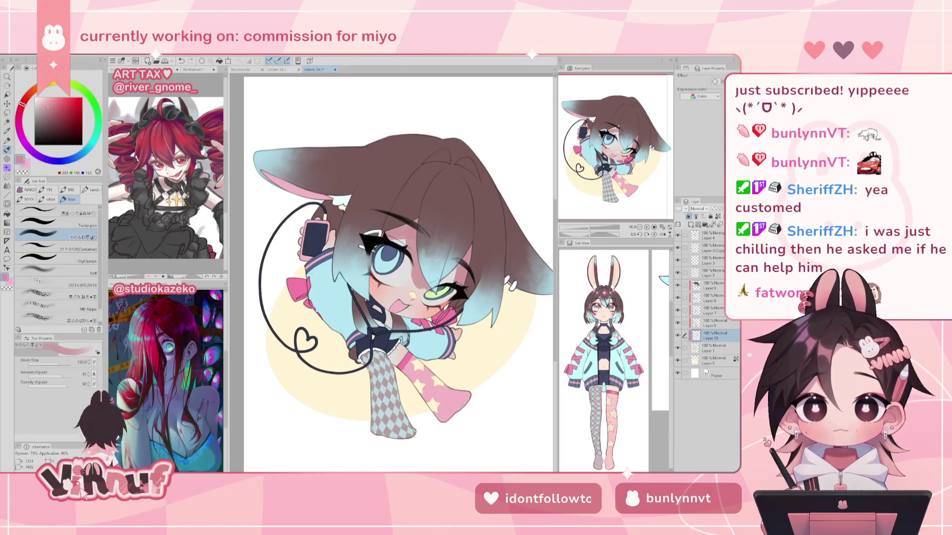
{"action": "key", "text": "ctrl+z"}
{"action": "key", "text": "ctrl+z"}
{"action": "key", "text": "ctrl+z"}
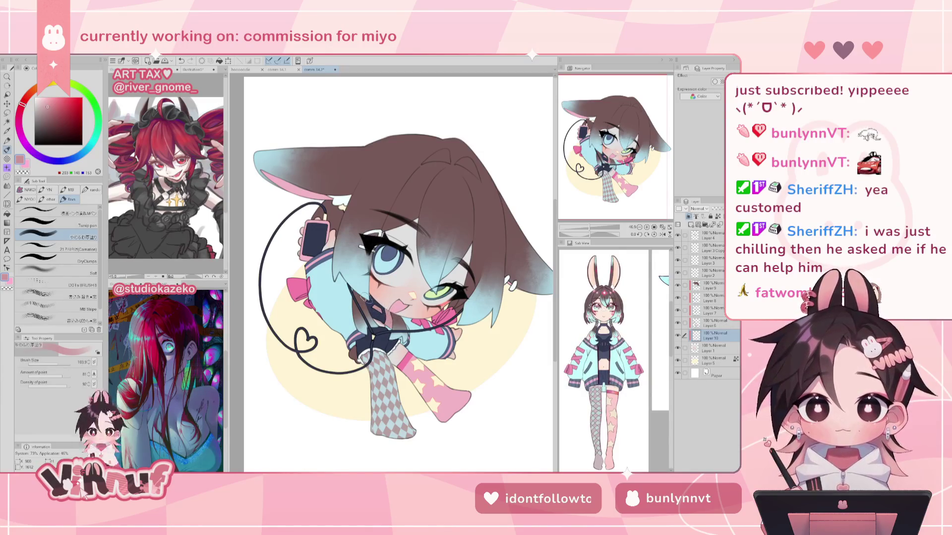
{"action": "mouse_move", "coordinate": [377, 321]}
{"action": "left_mouse_down"}
{"action": "mouse_move", "coordinate": [392, 330]}
{"action": "mouse_move", "coordinate": [399, 302]}
{"action": "left_mouse_up"}
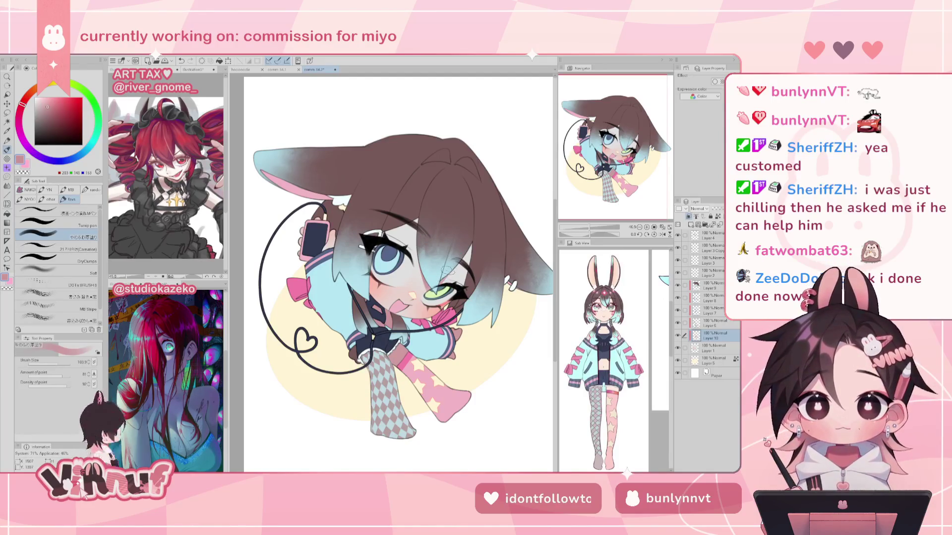
- Add a light strand along the hair edge and erase small marks around the eye corner
{"action": "mouse_move", "coordinate": [448, 280]}
{"action": "left_mouse_down"}
{"action": "mouse_move", "coordinate": [468, 239]}
{"action": "mouse_move", "coordinate": [459, 287]}
{"action": "left_mouse_up"}
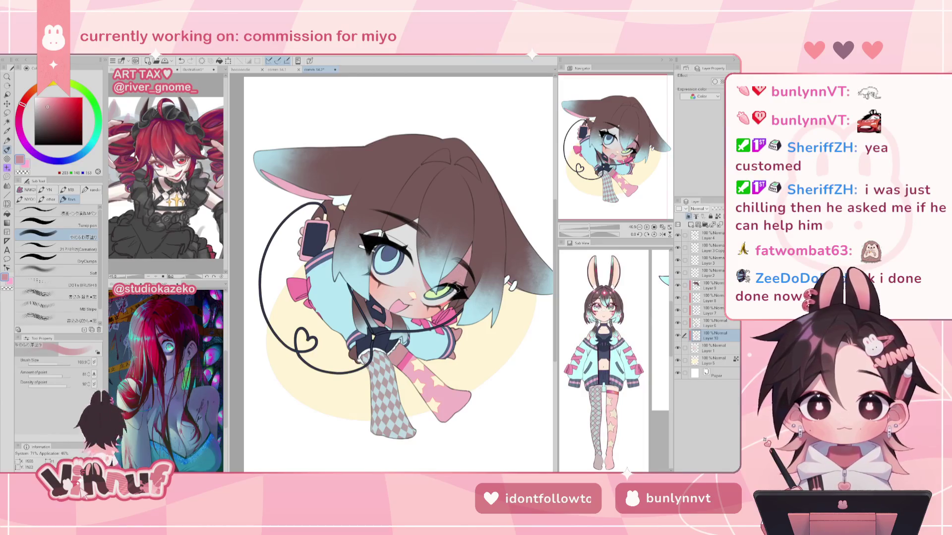
{"action": "key", "text": "e"}
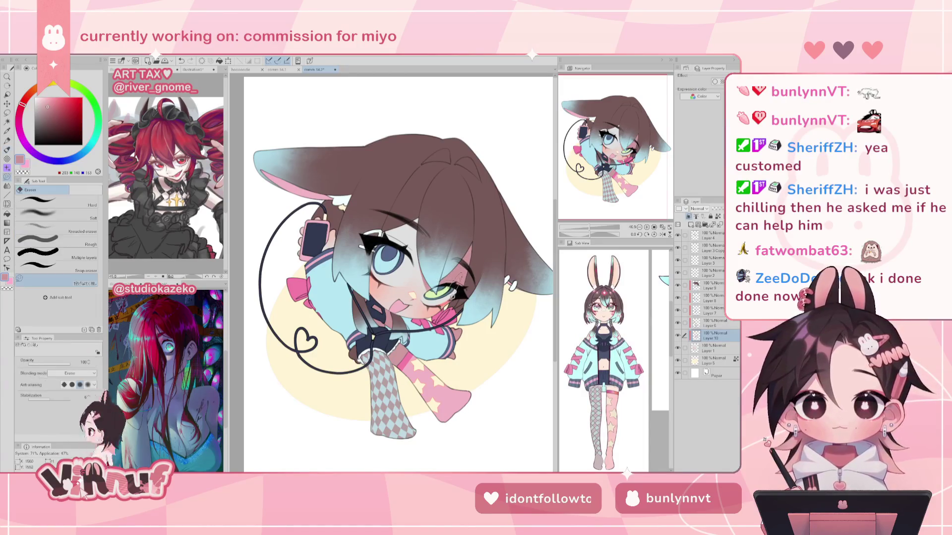
{"action": "left_click_drag", "start_coordinate": [467, 270], "coordinate": [454, 290]}
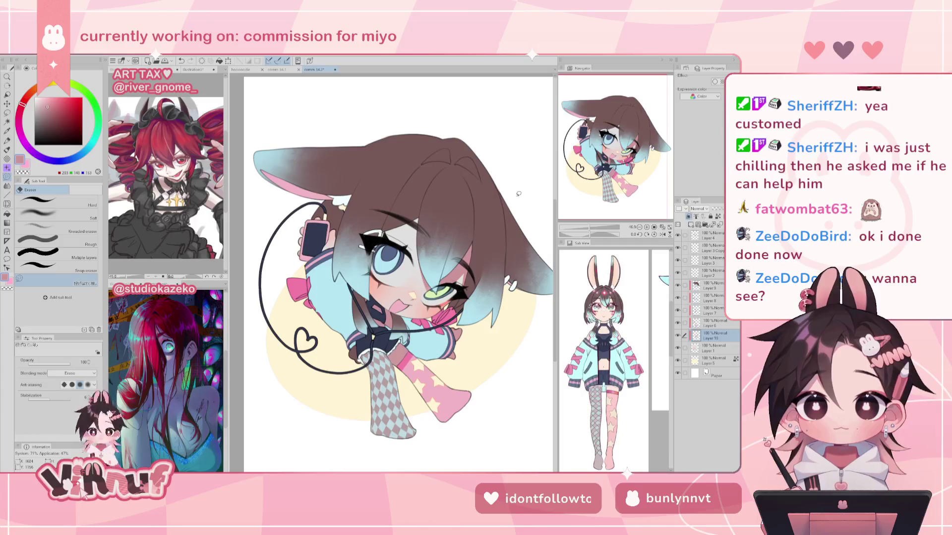
{"action": "key", "text": "h"}
{"action": "key", "text": "h"}
{"action": "key", "text": "b"}
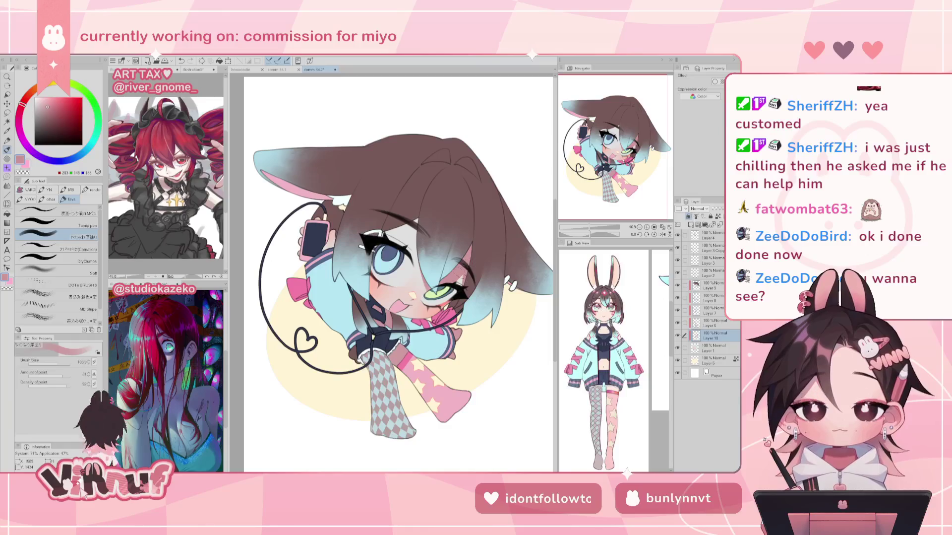
- Try two strokes across the hair, undo both, and view the canvas mirrored
{"action": "left_click_drag", "start_coordinate": [427, 231], "coordinate": [416, 253]}
{"action": "key", "text": "ctrl+z"}
{"action": "left_click_drag", "start_coordinate": [419, 220], "coordinate": [417, 243]}
{"action": "key", "text": "ctrl+z"}
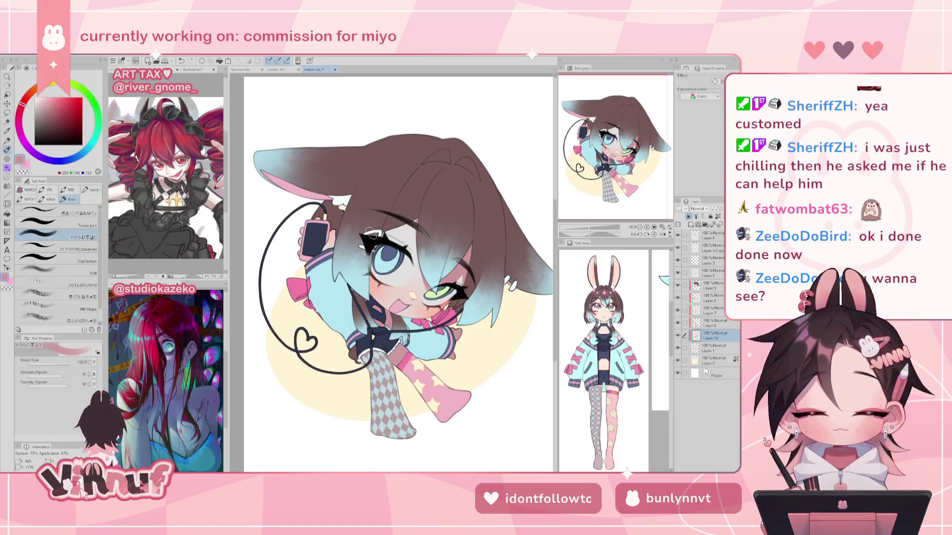
{"action": "key", "text": "h"}
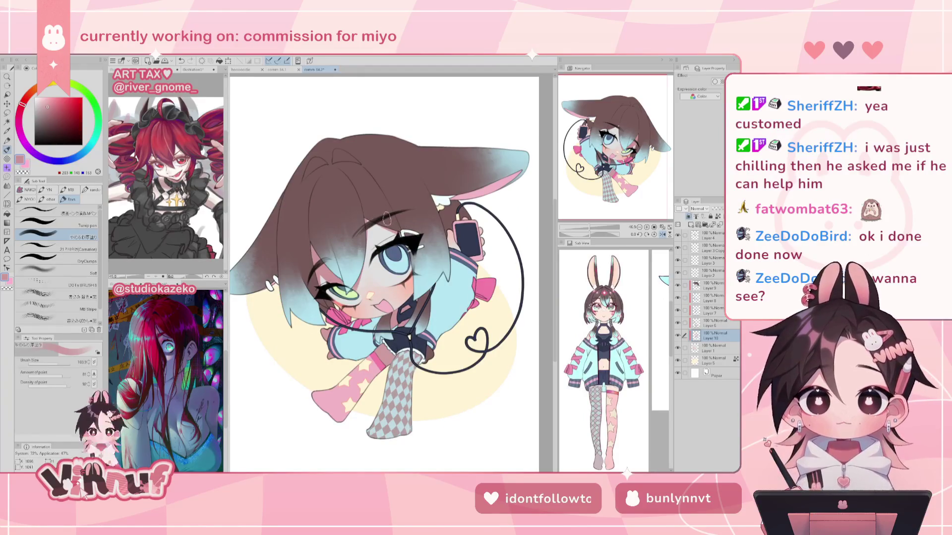
- Unmirror the canvas and open the moon-halo illustration from the File menu
{"action": "key", "text": "h"}
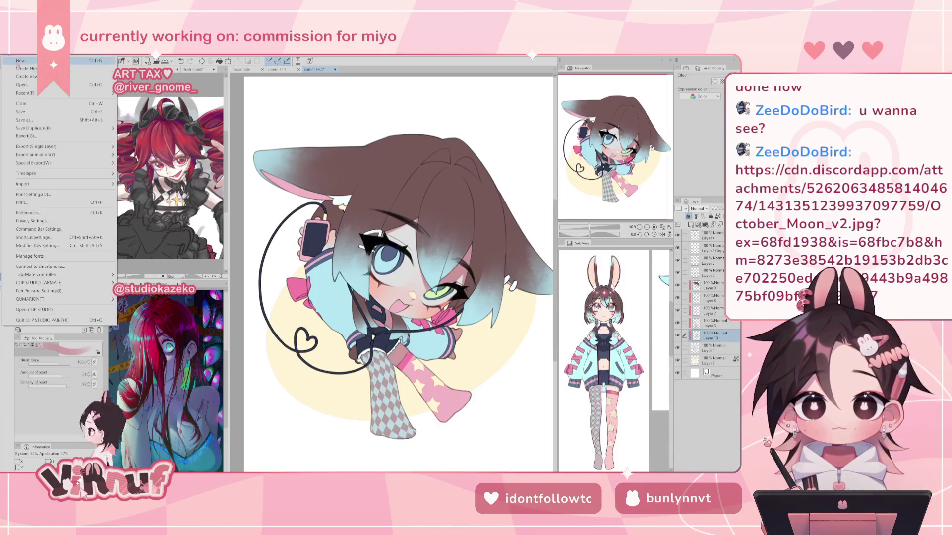
{"action": "left_click", "coordinate": [39, 124]}
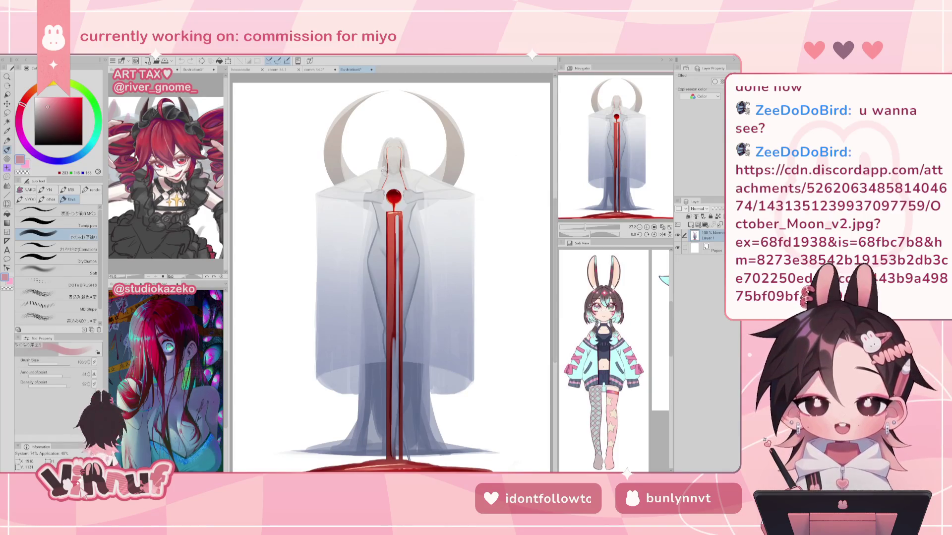
- Zoom around the moon-haloed illustration, fit the whole page to the window, then close it
{"action": "scroll", "coordinate": [389, 182], "scroll_direction": "up", "scroll_amount": 3}
{"action": "scroll", "coordinate": [389, 183], "scroll_direction": "up", "scroll_amount": 3}
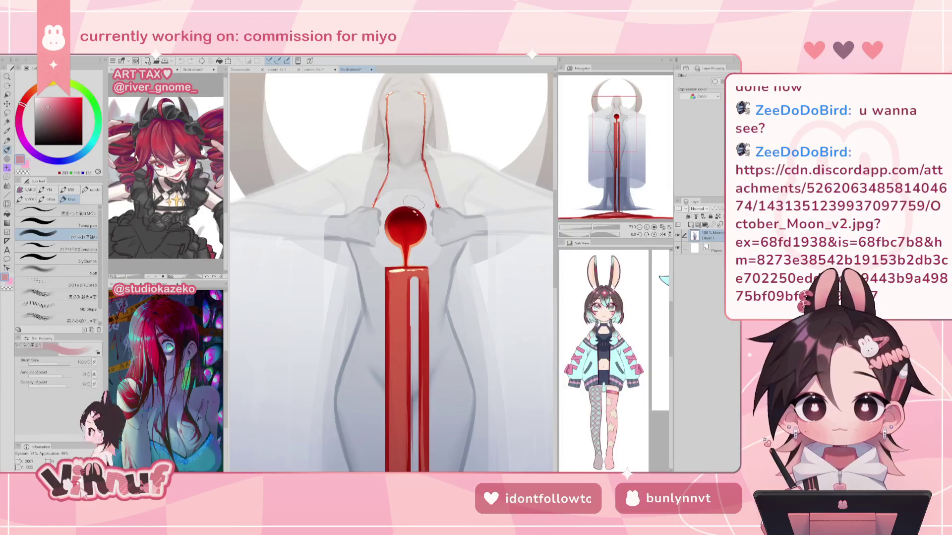
{"action": "scroll", "coordinate": [422, 186], "scroll_direction": "down", "scroll_amount": 5}
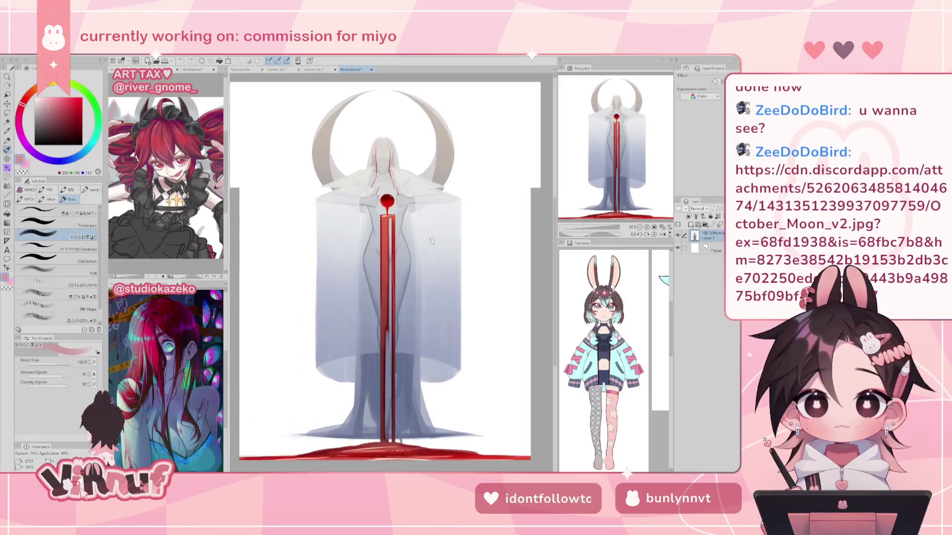
{"action": "scroll", "coordinate": [325, 274], "scroll_direction": "down", "scroll_amount": 2}
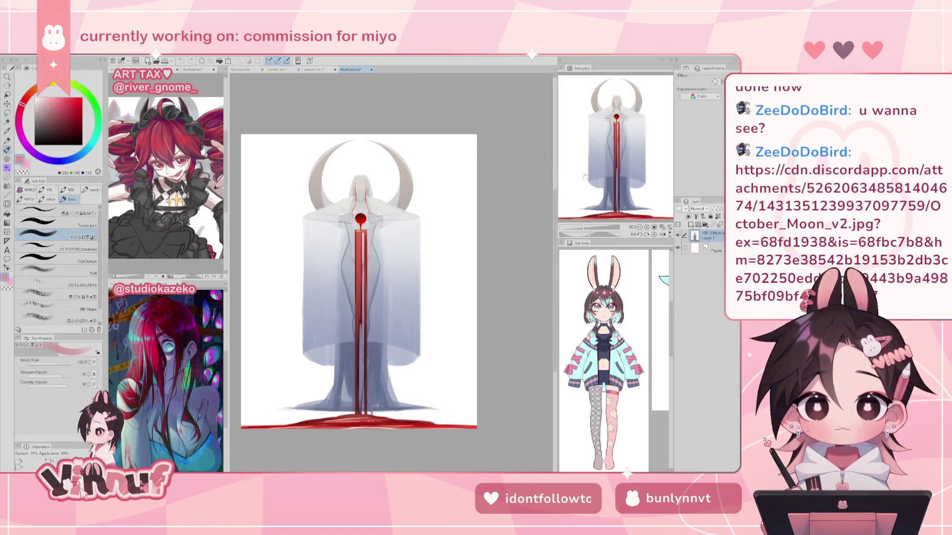
{"action": "left_click", "coordinate": [662, 226]}
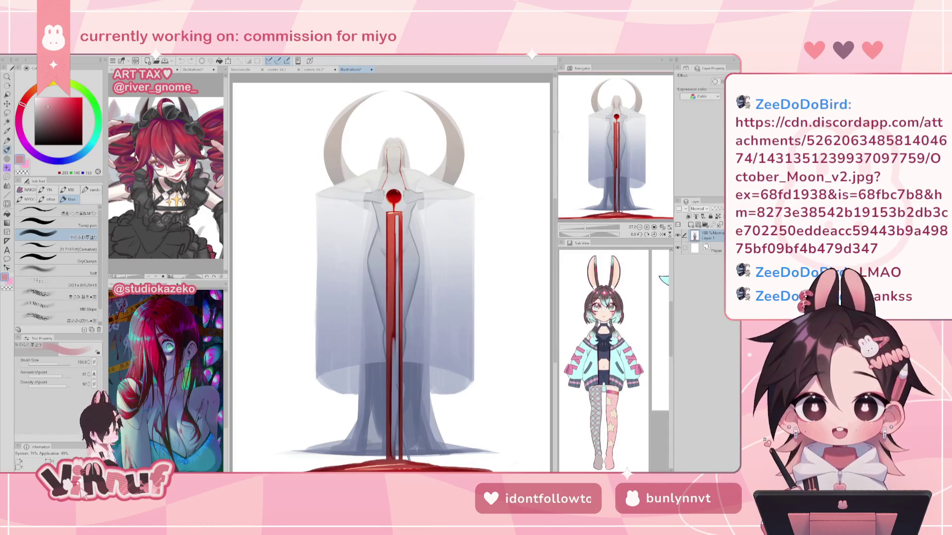
{"action": "left_click", "coordinate": [372, 69]}
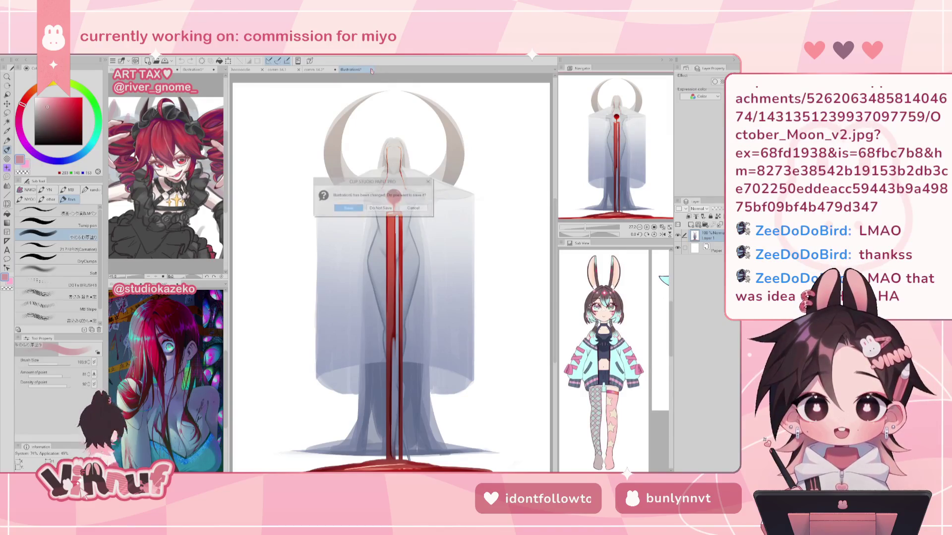
- Close the moon illustration without saving and compare the two commission tabs
{"action": "left_click", "coordinate": [379, 208]}
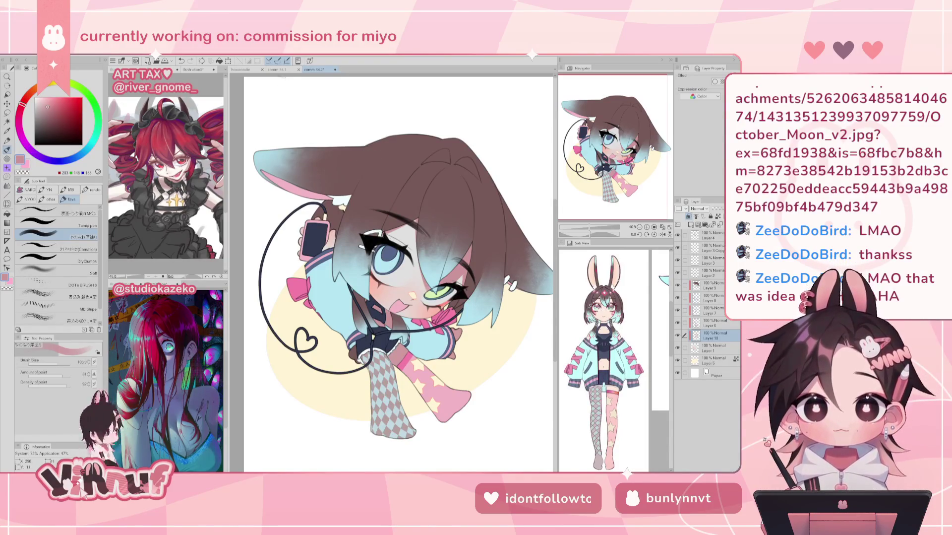
{"action": "left_click", "coordinate": [277, 70]}
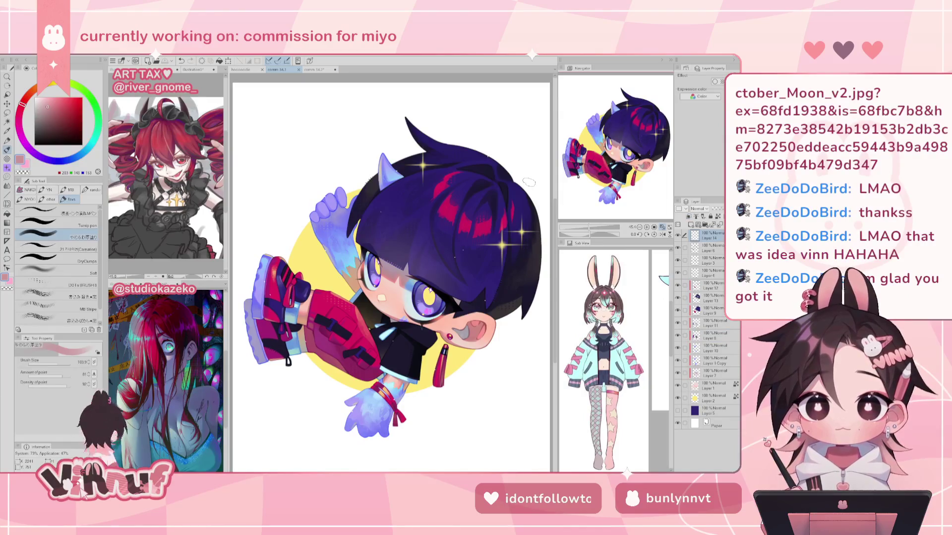
{"action": "left_click", "coordinate": [324, 69]}
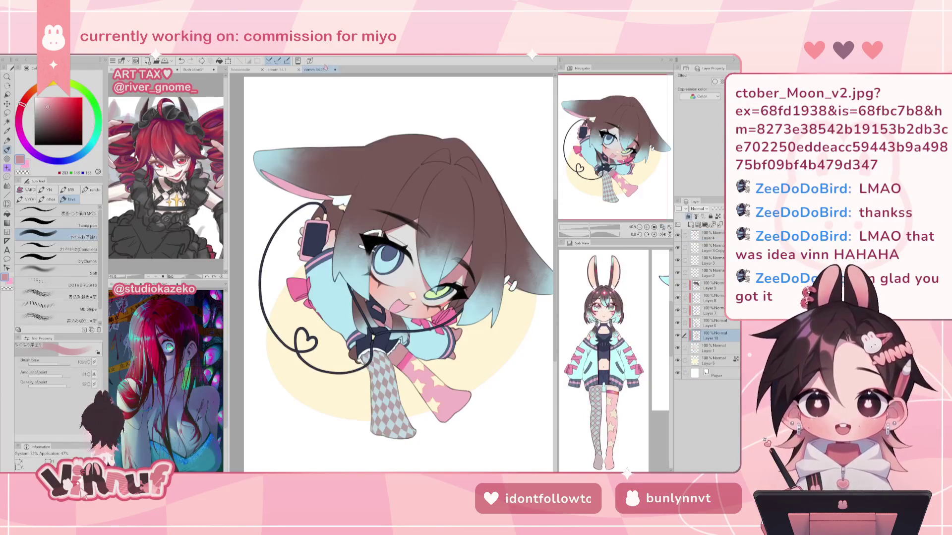
{"action": "left_click", "coordinate": [278, 70]}
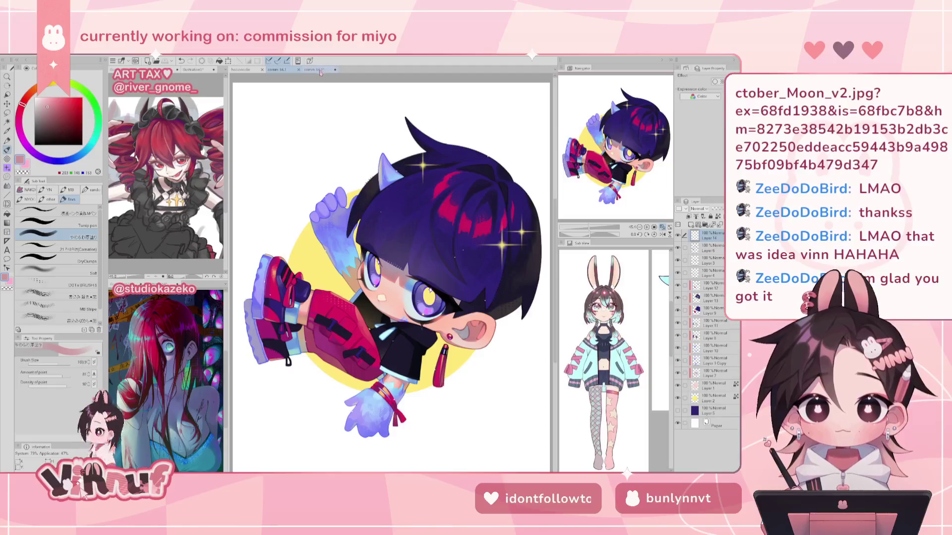
{"action": "left_click", "coordinate": [318, 70]}
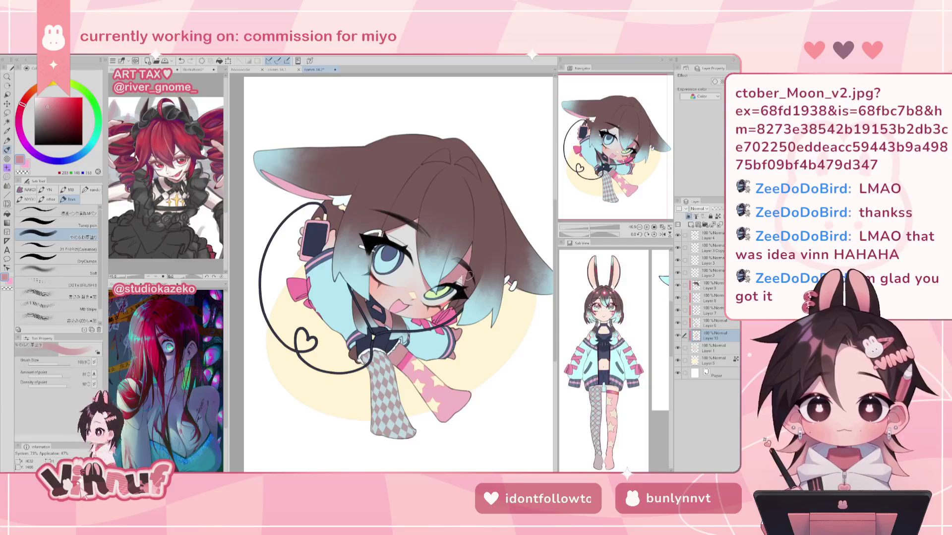
- Airbrush soft blush on the bunny girl's cheek, then sample cheek pinks from the purple-haired chibi
{"action": "mouse_move", "coordinate": [452, 283]}
{"action": "left_mouse_down"}
{"action": "mouse_move", "coordinate": [474, 299]}
{"action": "mouse_move", "coordinate": [439, 309]}
{"action": "left_mouse_up"}
{"action": "key", "text": "ctrl+z"}
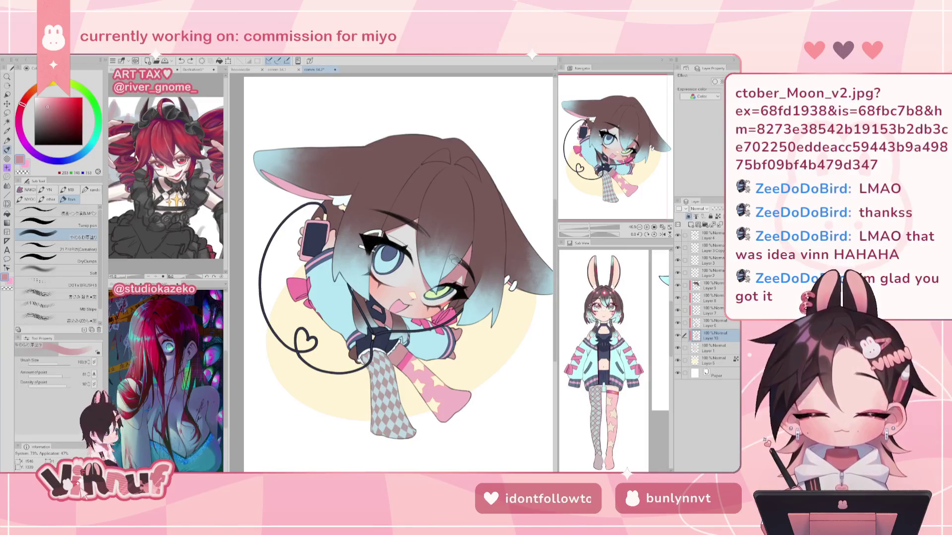
{"action": "left_click", "coordinate": [290, 71]}
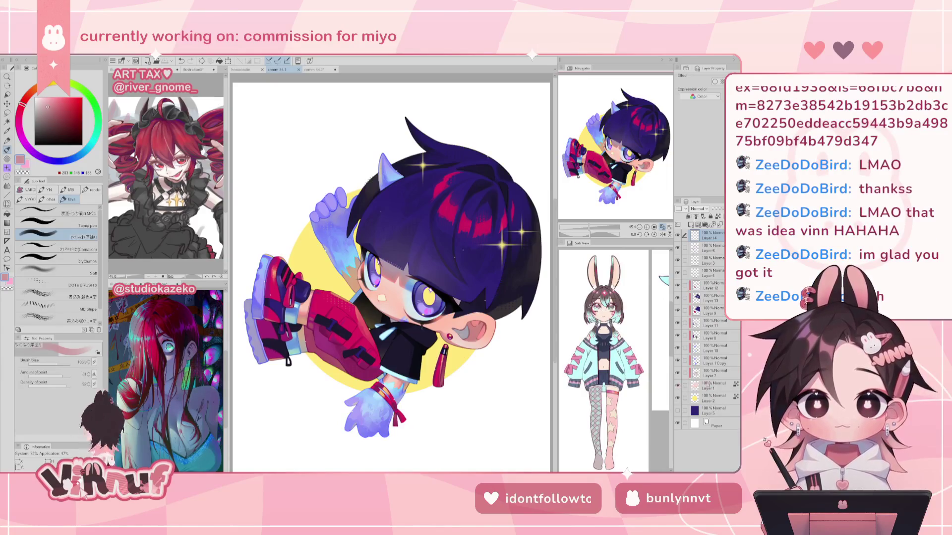
{"action": "left_click", "coordinate": [714, 373]}
{"action": "left_click", "coordinate": [392, 276], "text": "alt"}
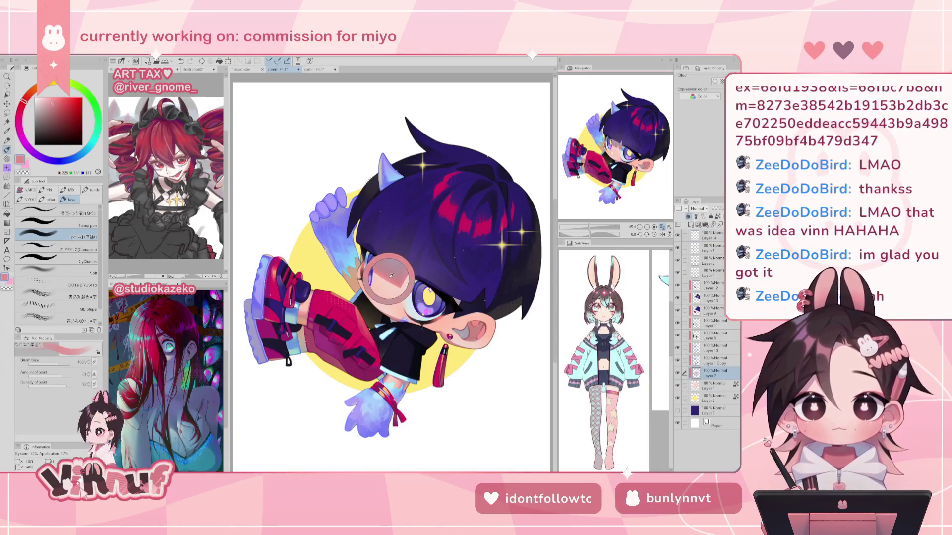
{"action": "left_click", "coordinate": [390, 275], "text": "alt"}
- Sample darker pinks from the horned chibi's cheek and ear, then return to the bunny girl commission
{"action": "left_click", "coordinate": [390, 276], "text": "alt"}
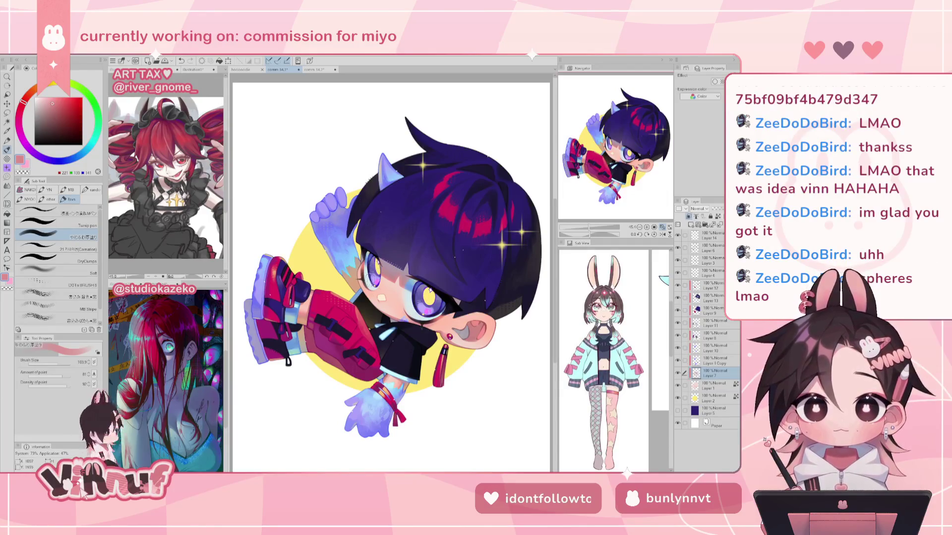
{"action": "left_click", "coordinate": [479, 332], "text": "alt"}
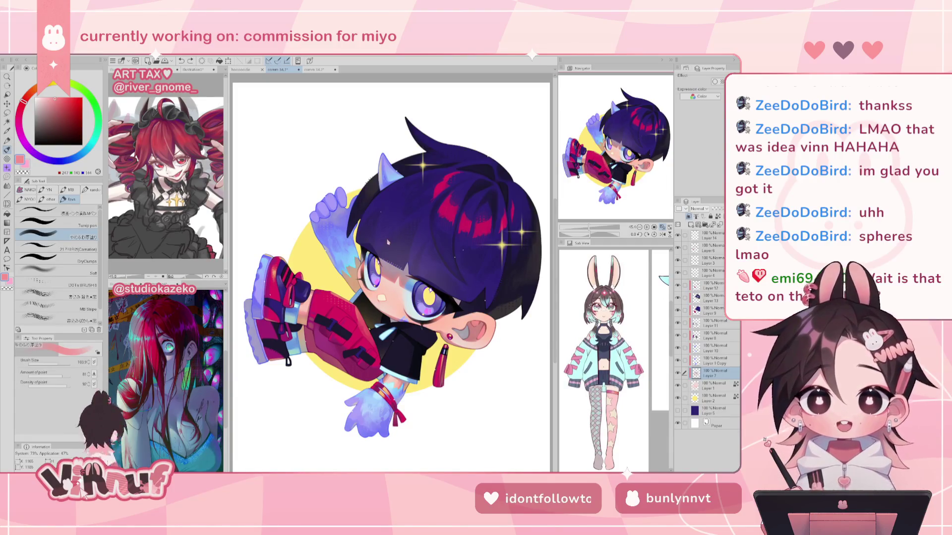
{"action": "left_click", "coordinate": [317, 70]}
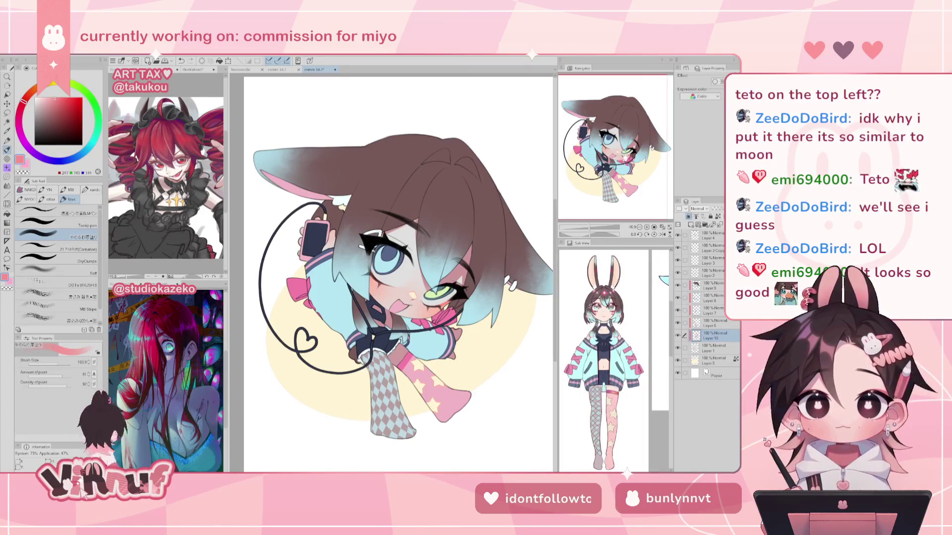
{"action": "left_click_drag", "start_coordinate": [625, 161], "coordinate": [644, 123]}
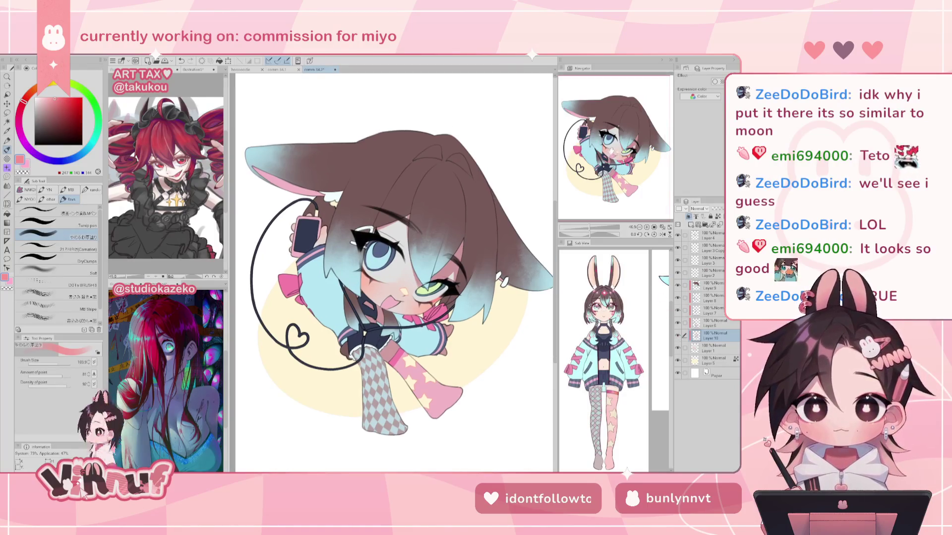
{"action": "scroll", "coordinate": [612, 150], "scroll_direction": "down", "scroll_amount": 1}
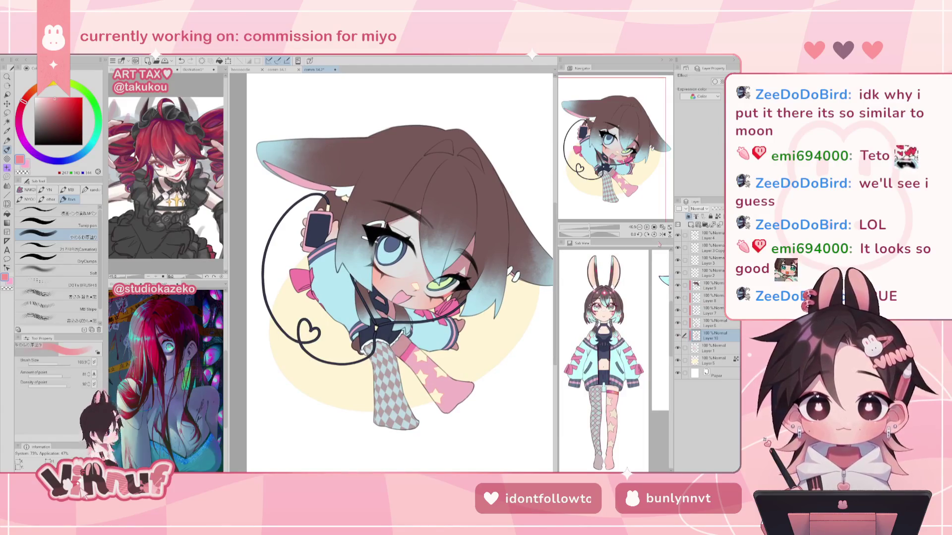
{"action": "left_click_drag", "start_coordinate": [607, 170], "coordinate": [618, 158]}
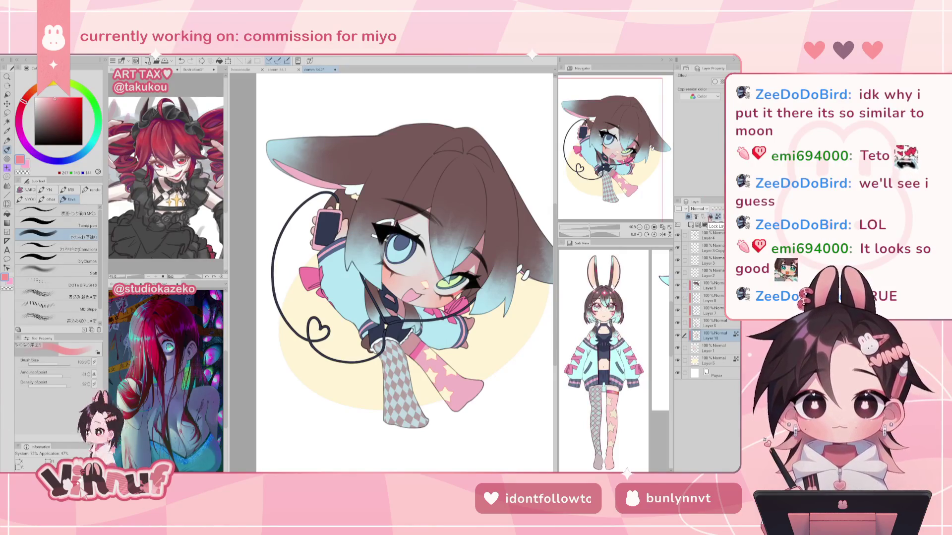
{"action": "left_click_drag", "start_coordinate": [623, 172], "coordinate": [626, 177]}
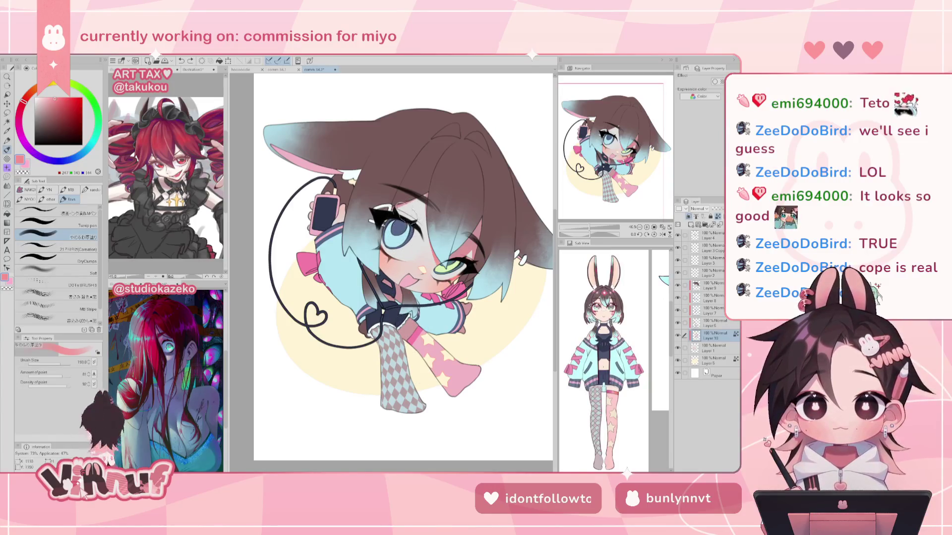
{"action": "mouse_move", "coordinate": [401, 213]}
{"action": "left_mouse_down"}
{"action": "mouse_move", "coordinate": [409, 230]}
{"action": "mouse_move", "coordinate": [392, 213]}
{"action": "mouse_move", "coordinate": [404, 233]}
{"action": "left_mouse_up"}
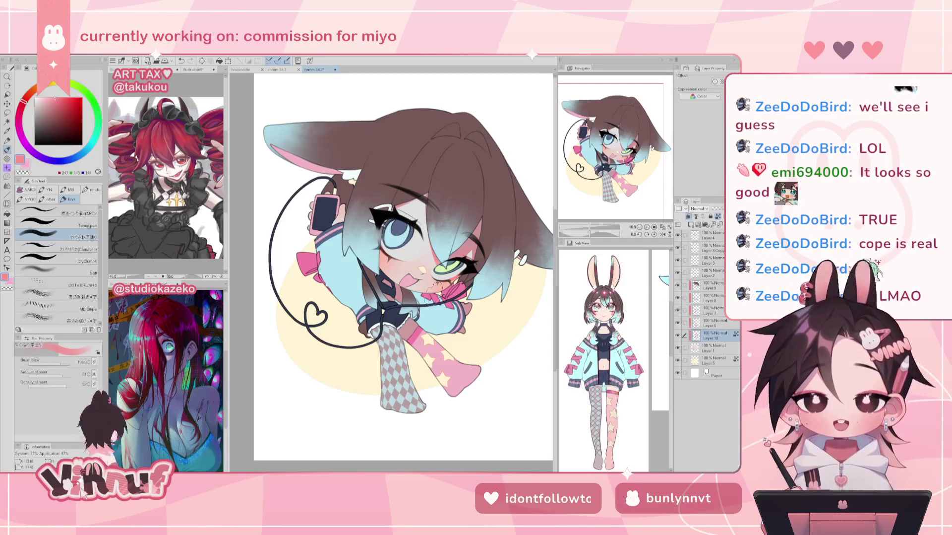
- Shrink the brush to 24.5 and draw a small lash stroke beside the green eye
{"action": "left_click_drag", "start_coordinate": [58, 364], "coordinate": [53, 364]}
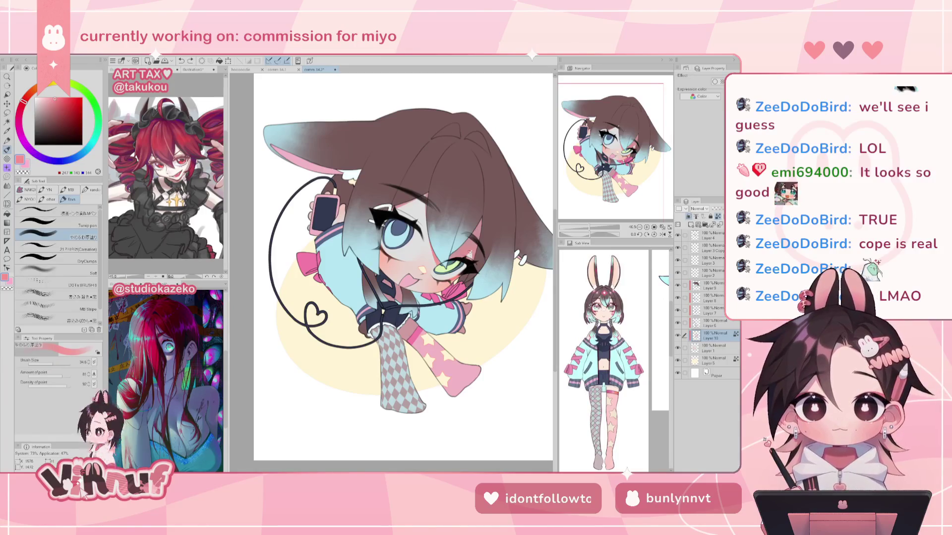
{"action": "key", "text": "ctrl+z"}
{"action": "left_click_drag", "start_coordinate": [470, 258], "coordinate": [473, 261]}
{"action": "key", "text": "ctrl+z"}
{"action": "key", "text": "ctrl+z"}
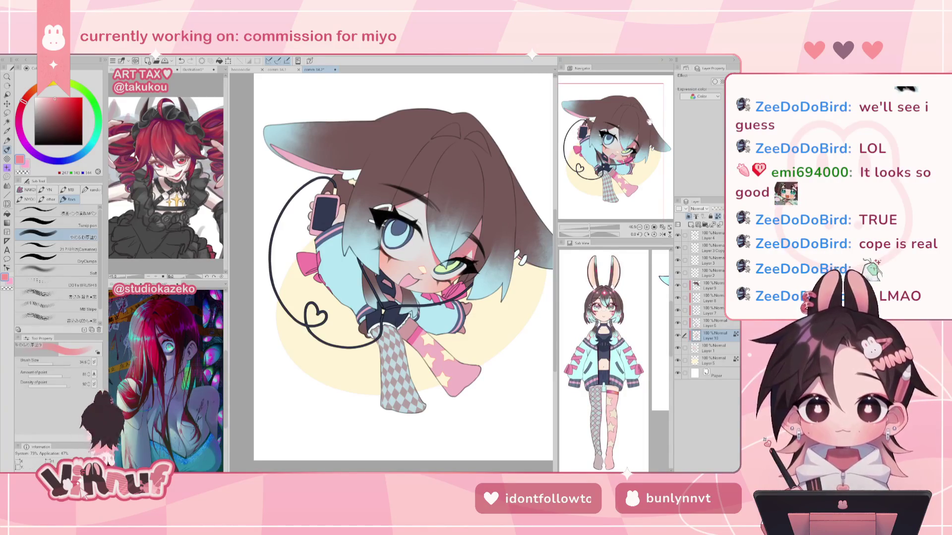
{"action": "left_click_drag", "start_coordinate": [616, 184], "coordinate": [615, 190]}
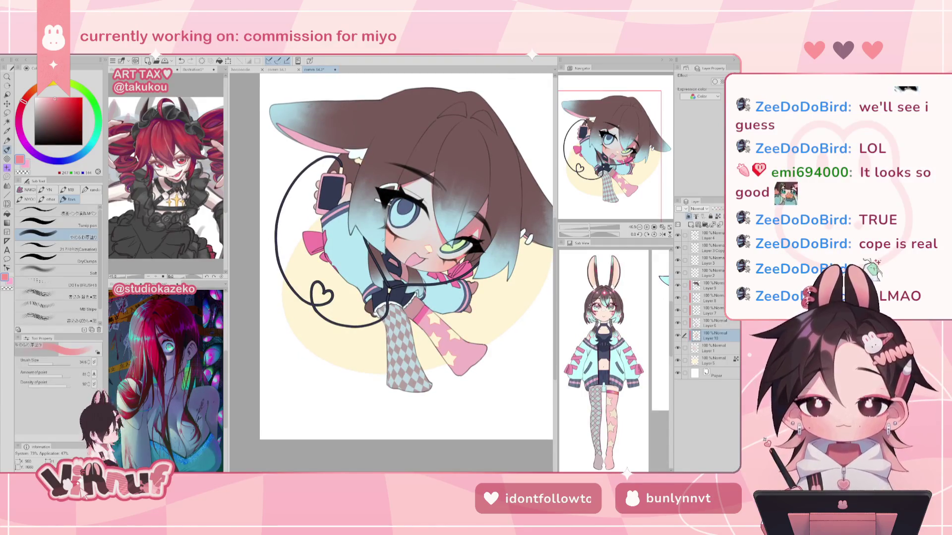
- Pick a duskier pink and compare the eye stroke by toggling undo and redo, keeping it
{"action": "left_click", "coordinate": [471, 233], "text": "alt"}
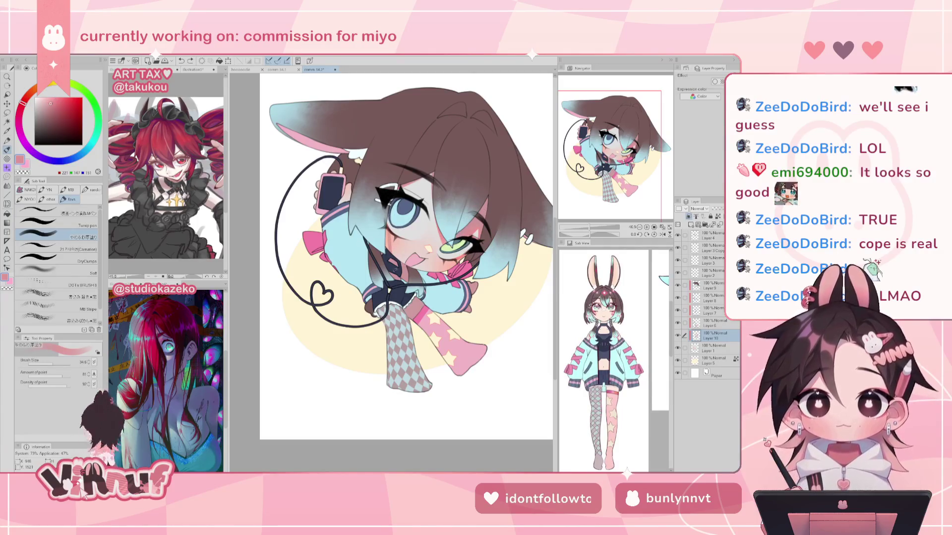
{"action": "key", "text": "ctrl+z"}
{"action": "key", "text": "ctrl+y"}
{"action": "key", "text": "ctrl+z"}
{"action": "key", "text": "ctrl+y"}
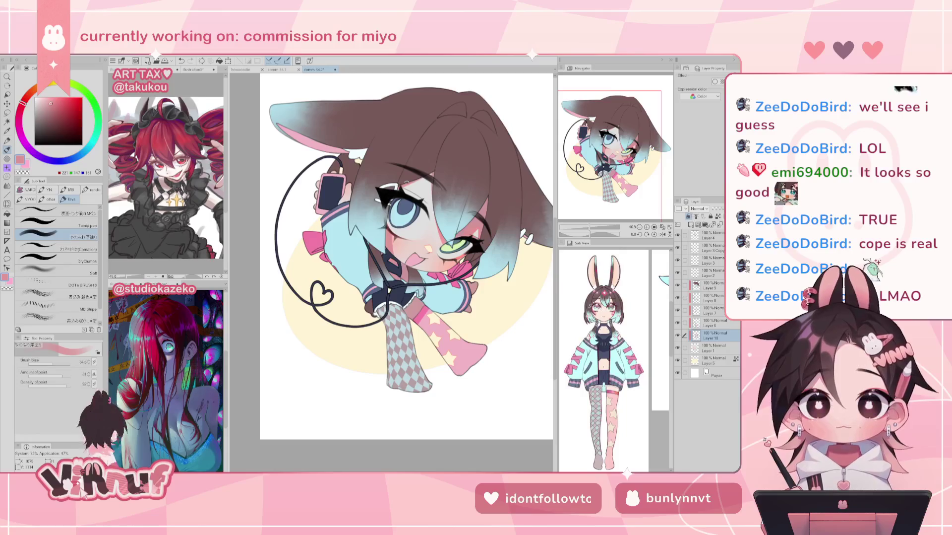
{"action": "key", "text": "ctrl+z"}
{"action": "key", "text": "ctrl+y"}
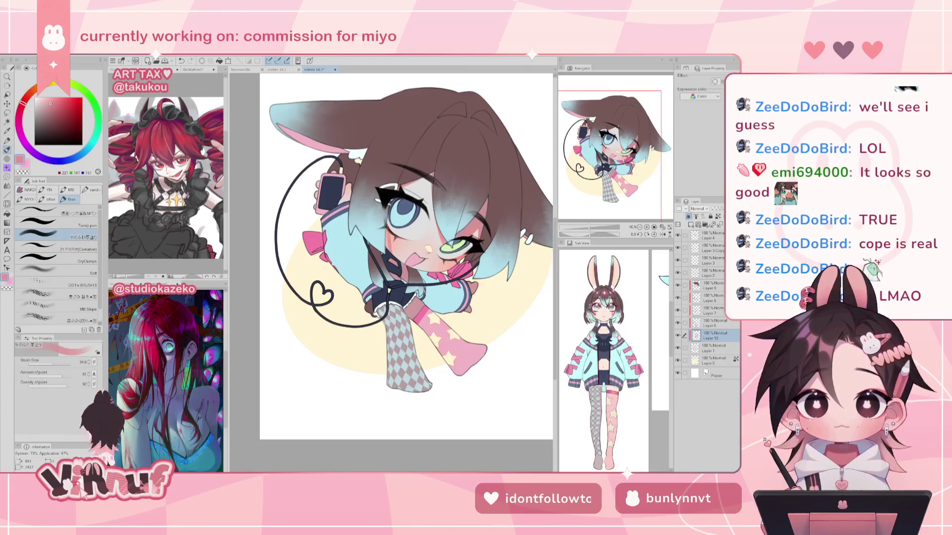
{"action": "key", "text": "ctrl+z"}
{"action": "key", "text": "ctrl+y"}
{"action": "key", "text": "ctrl+z"}
{"action": "key", "text": "ctrl+y"}
{"action": "key", "text": "ctrl+z"}
{"action": "key", "text": "ctrl+y"}
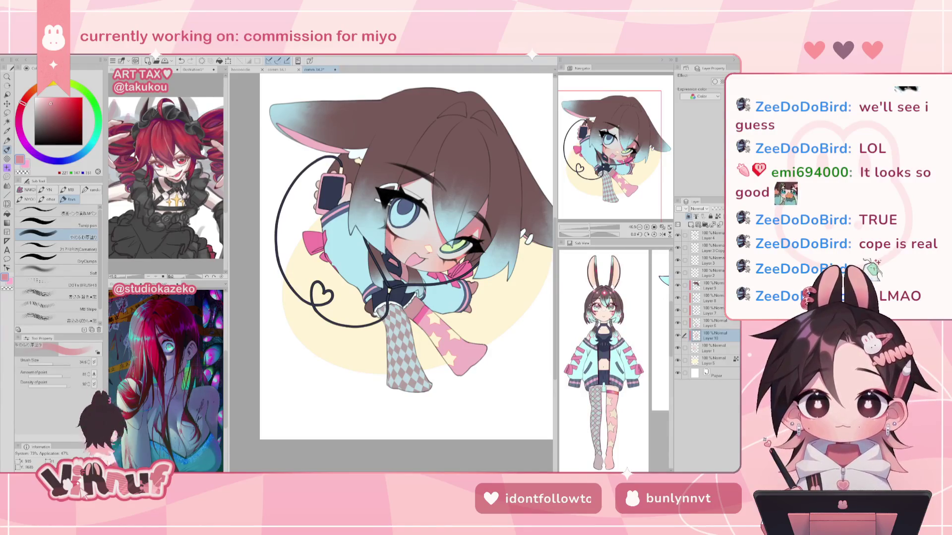
{"action": "key", "text": "ctrl+y"}
{"action": "key", "text": "ctrl+z"}
{"action": "key", "text": "ctrl+z"}
{"action": "key", "text": "ctrl+y"}
{"action": "key", "text": "ctrl+z"}
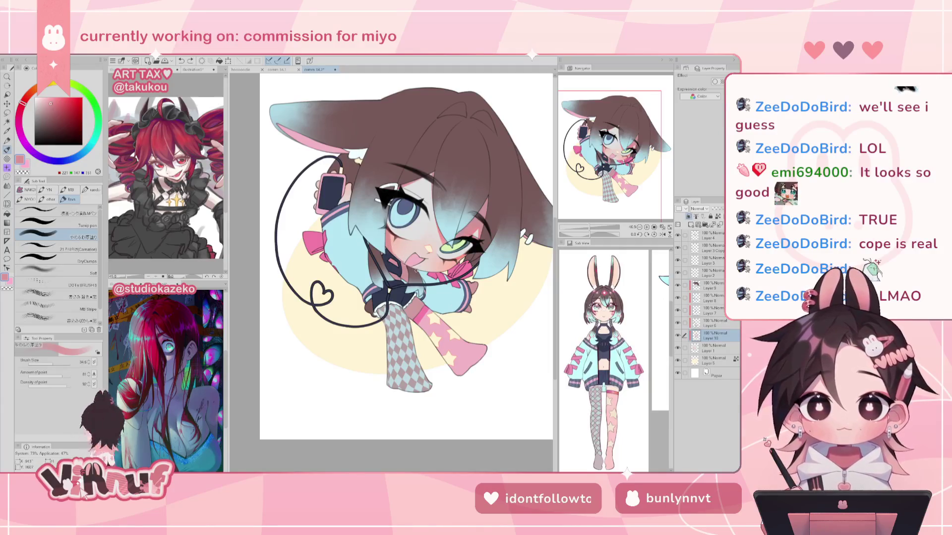
{"action": "key", "text": "ctrl+z"}
{"action": "key", "text": "ctrl+y"}
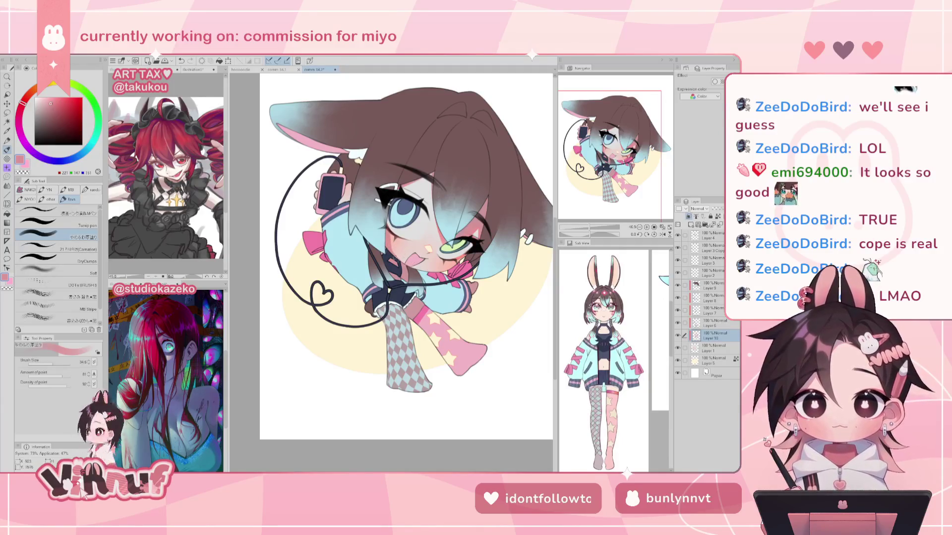
- Mirror the canvas to check the drawing, then recheck the last stroke with undo/redo
{"action": "key", "text": "h"}
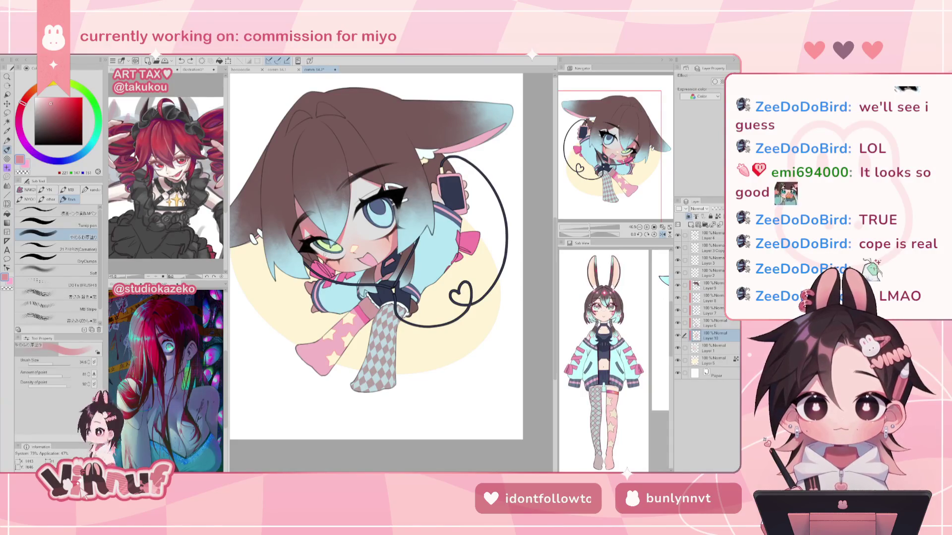
{"action": "key", "text": "h"}
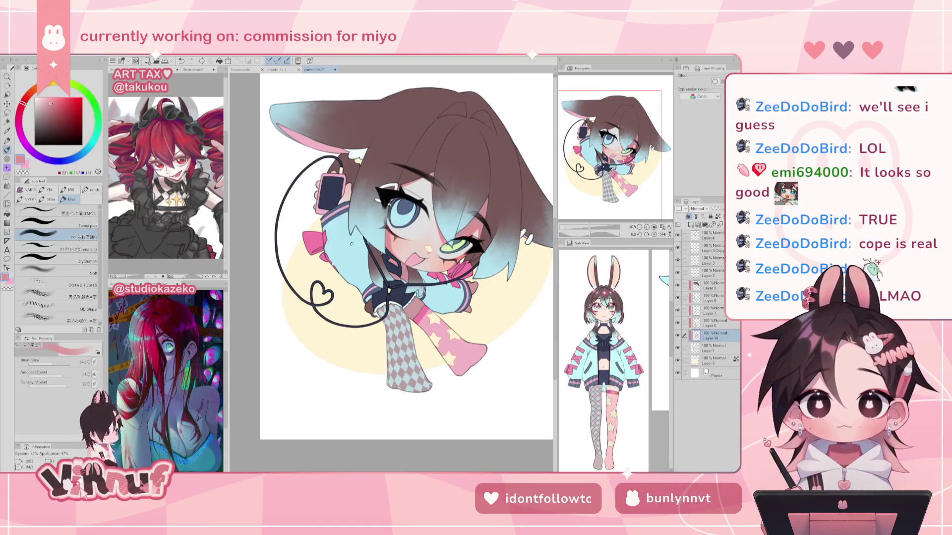
{"action": "left_click_drag", "start_coordinate": [629, 156], "coordinate": [616, 141]}
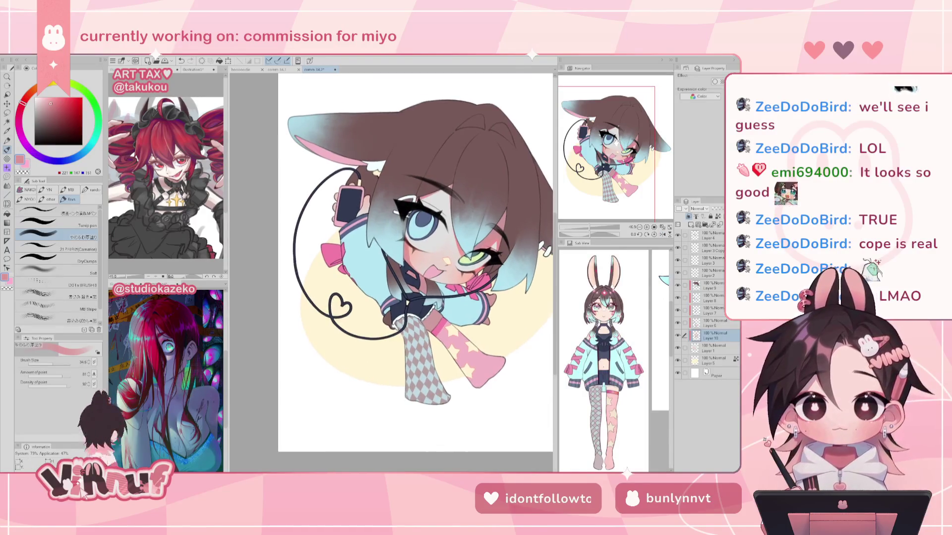
{"action": "left_click_drag", "start_coordinate": [589, 222], "coordinate": [593, 226]}
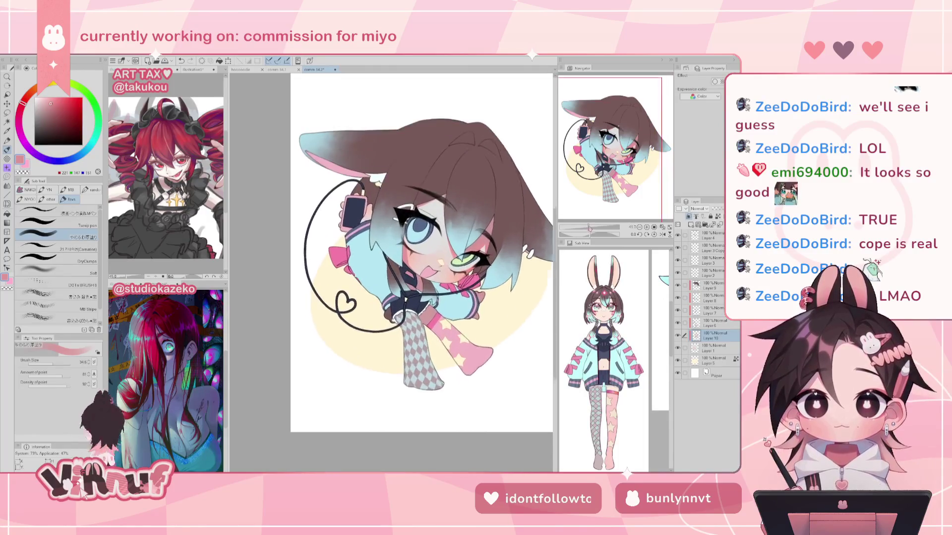
{"action": "left_click_drag", "start_coordinate": [619, 148], "coordinate": [613, 140]}
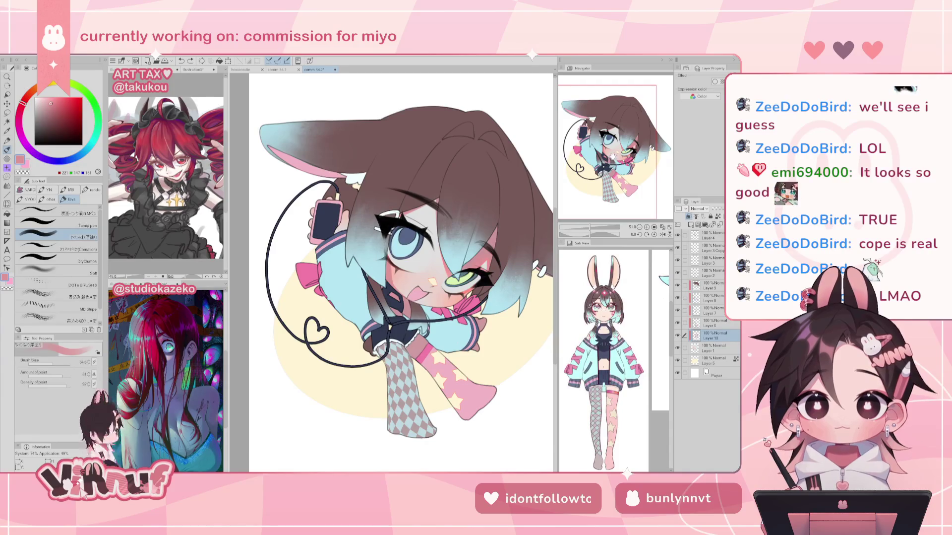
{"action": "left_click_drag", "start_coordinate": [617, 153], "coordinate": [614, 150]}
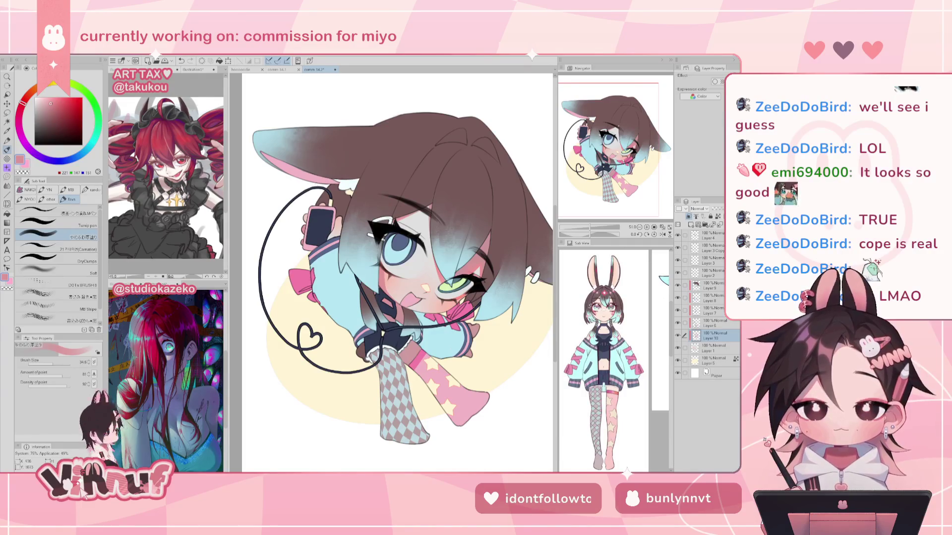
{"action": "key", "text": "ctrl+z"}
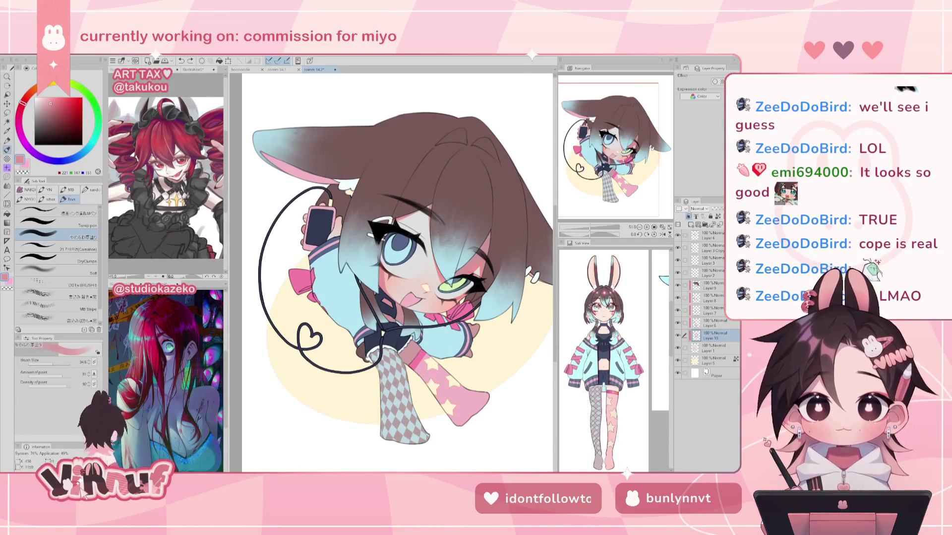
{"action": "key", "text": "ctrl+y"}
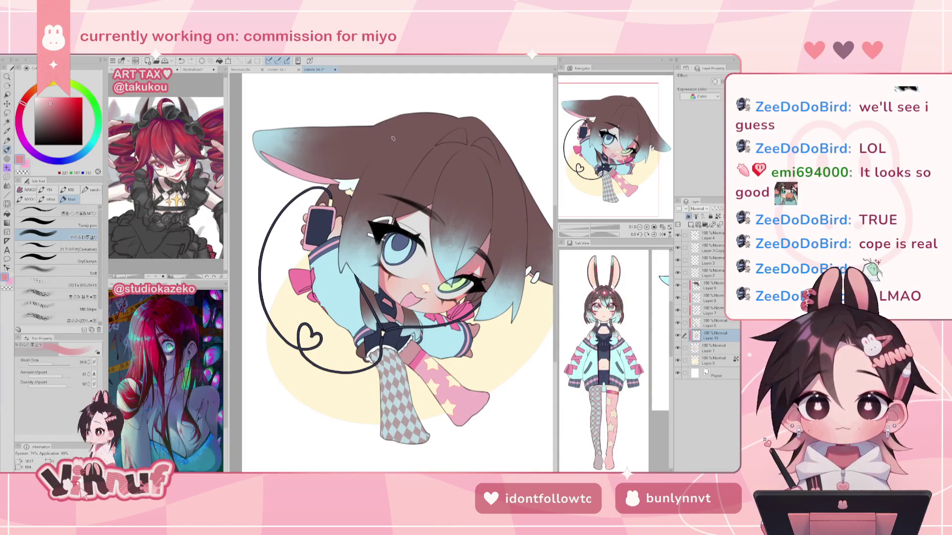
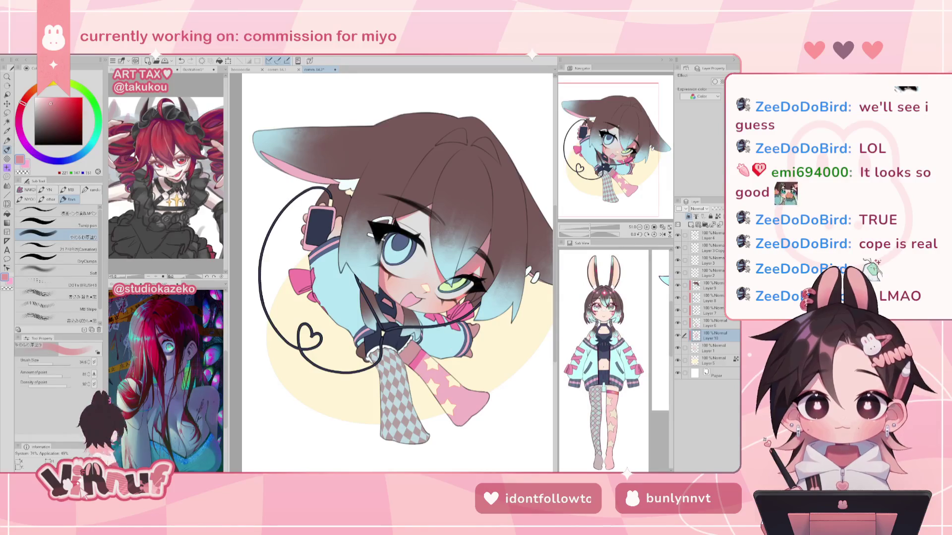
- Enlarge the brush in Tool Property and pick a greyish beige colour
{"action": "left_click_drag", "start_coordinate": [62, 363], "coordinate": [70, 363]}
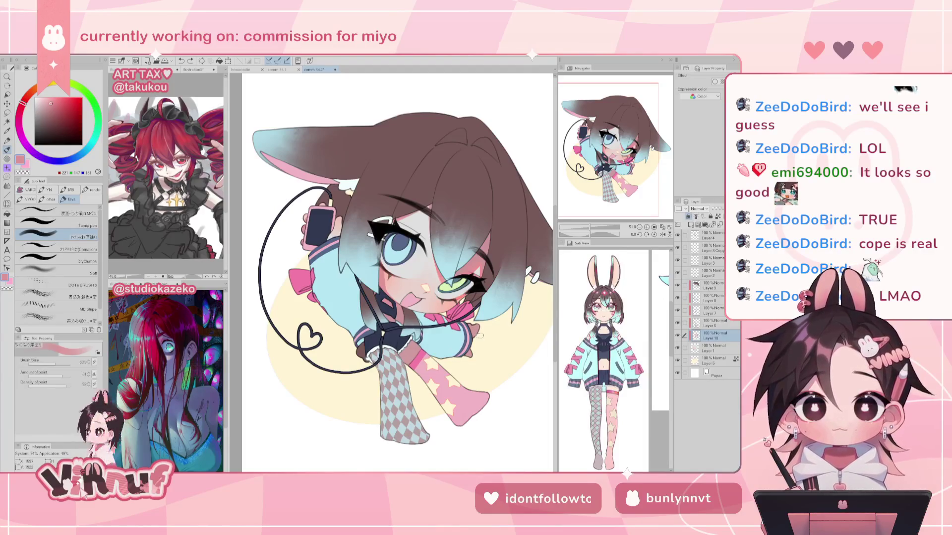
{"action": "left_click", "coordinate": [58, 364]}
{"action": "left_click_drag", "start_coordinate": [59, 364], "coordinate": [59, 361]}
{"action": "left_click_drag", "start_coordinate": [50, 103], "coordinate": [41, 106]}
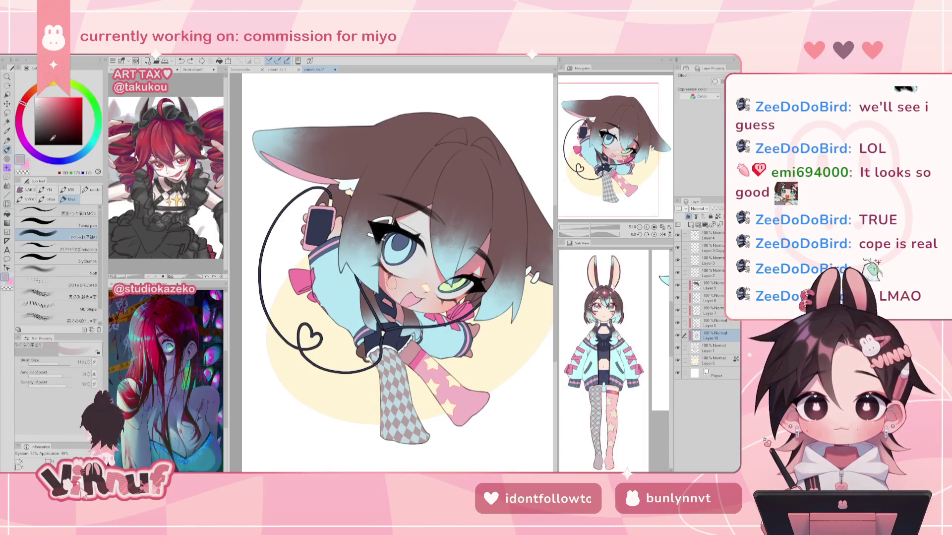
{"action": "left_click_drag", "start_coordinate": [62, 364], "coordinate": [57, 361]}
- Paint pink blush on the cheek, sample nearby pink tones, and mirror the canvas to check
{"action": "left_click", "coordinate": [437, 271], "text": "alt"}
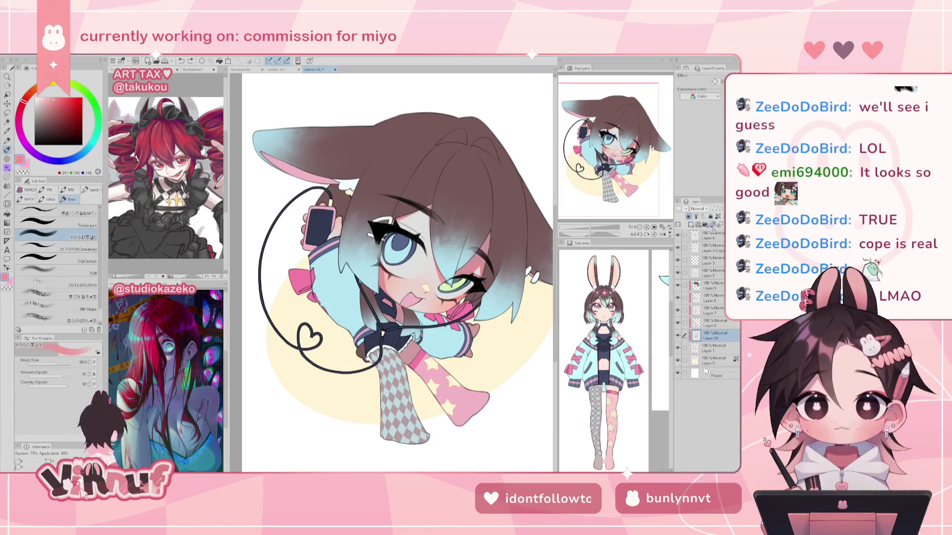
{"action": "left_click_drag", "start_coordinate": [391, 290], "coordinate": [401, 293]}
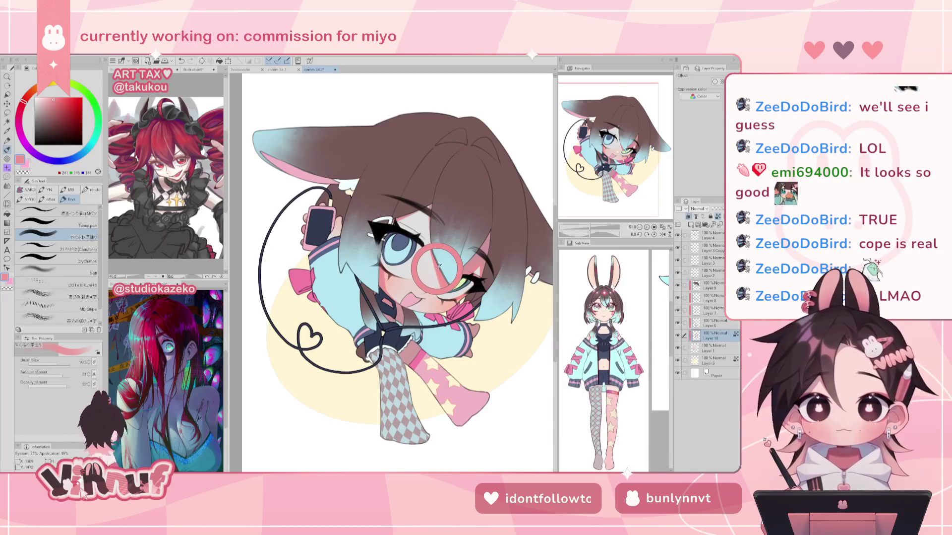
{"action": "left_click", "coordinate": [395, 274], "text": "alt"}
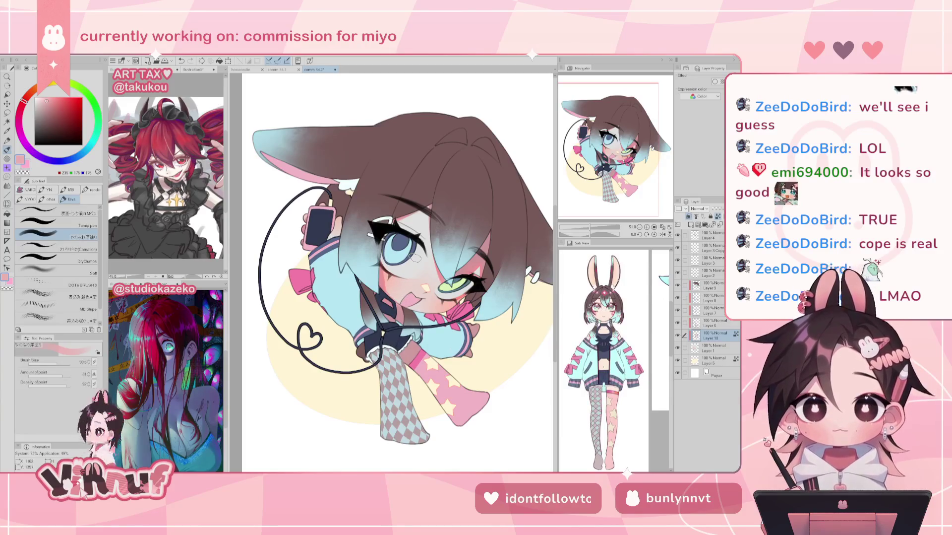
{"action": "left_click", "coordinate": [401, 317], "text": "alt"}
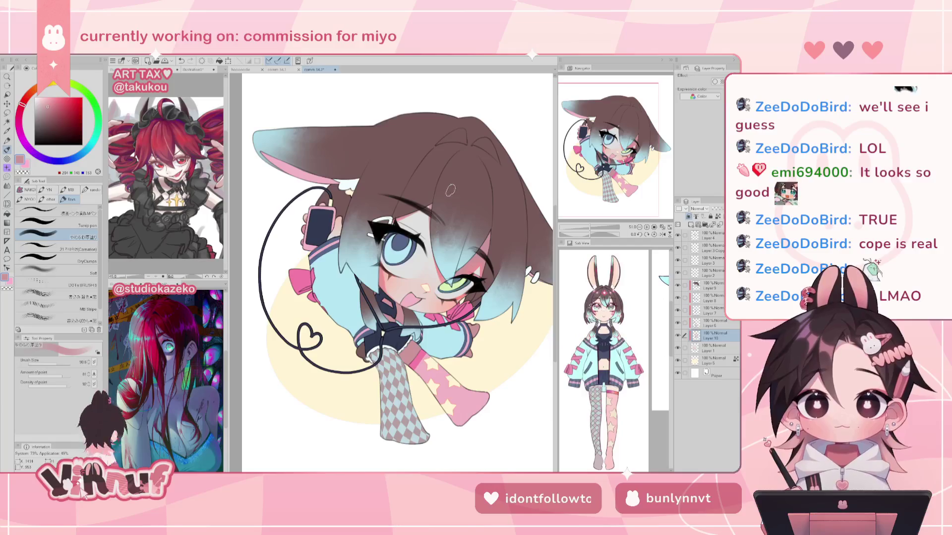
{"action": "left_click", "coordinate": [38, 104]}
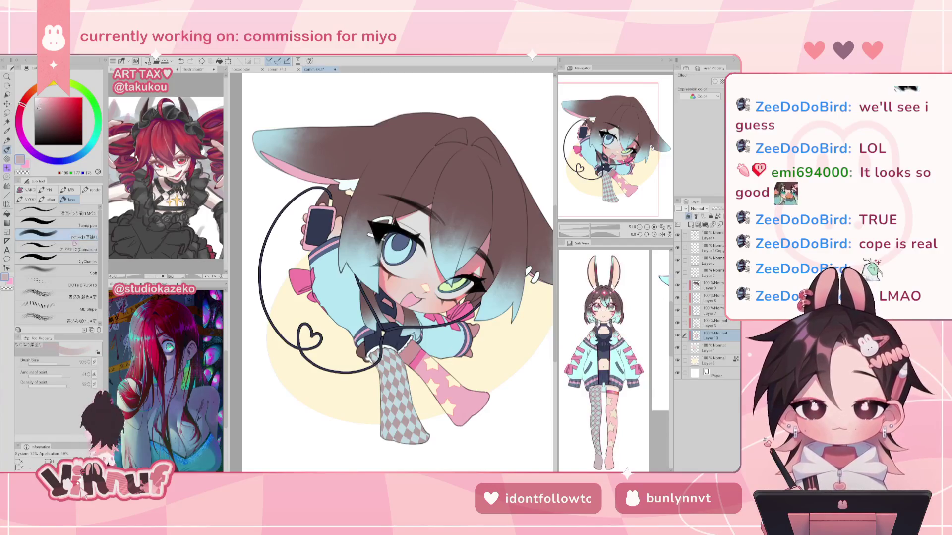
{"action": "left_click", "coordinate": [62, 362]}
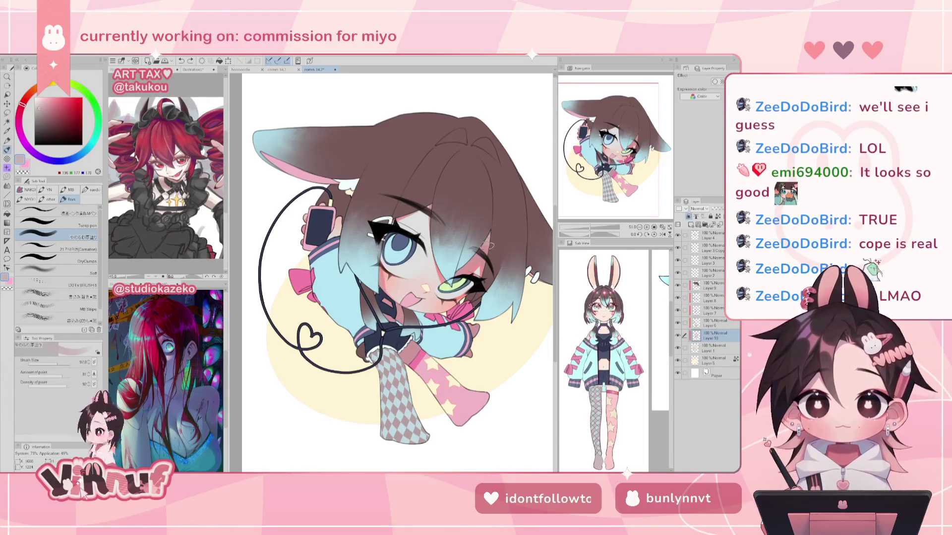
{"action": "key", "text": "h"}
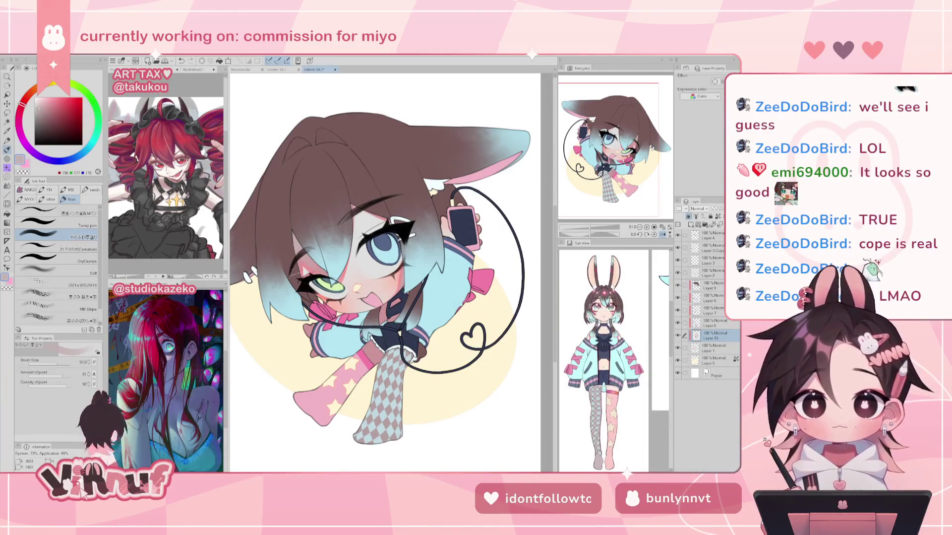
{"action": "key", "text": "h"}
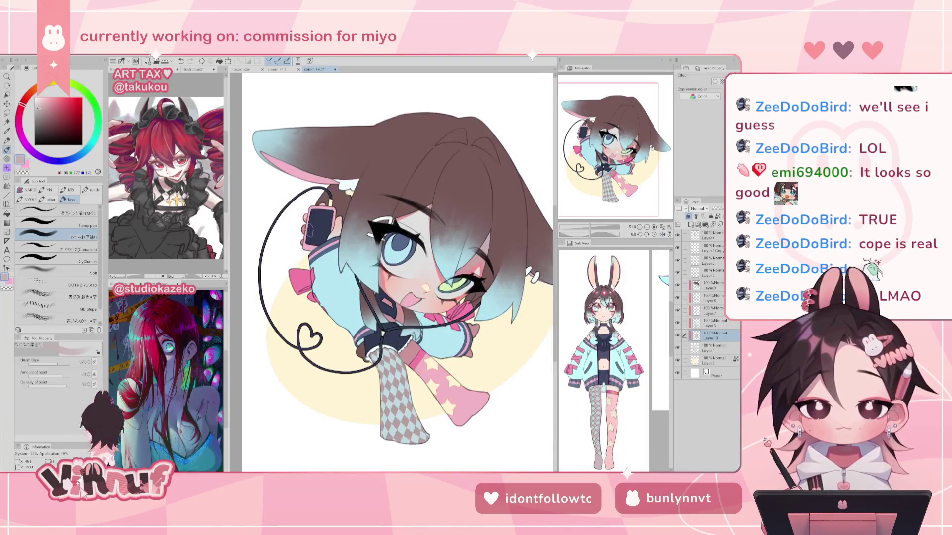
{"action": "key", "text": "ctrl+0"}
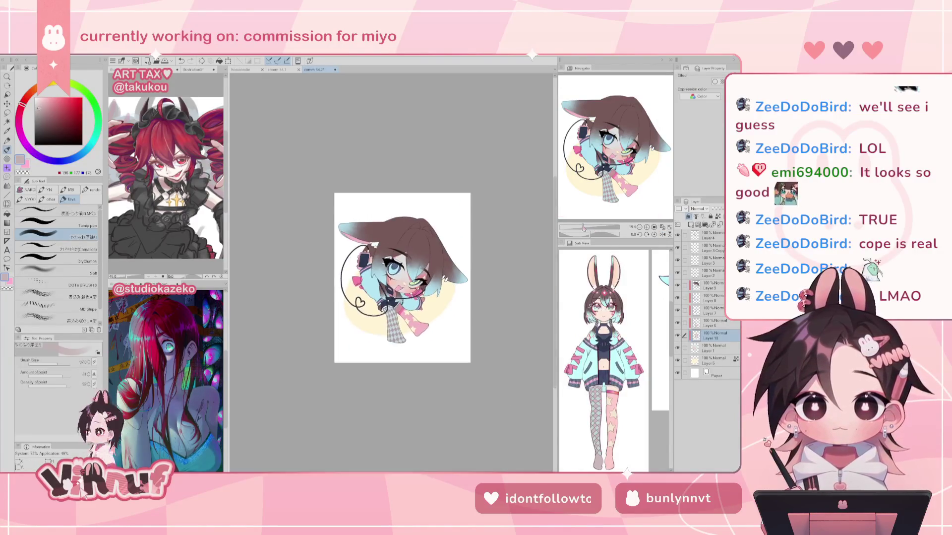
{"action": "scroll", "coordinate": [391, 258], "scroll_direction": "up", "scroll_amount": 5}
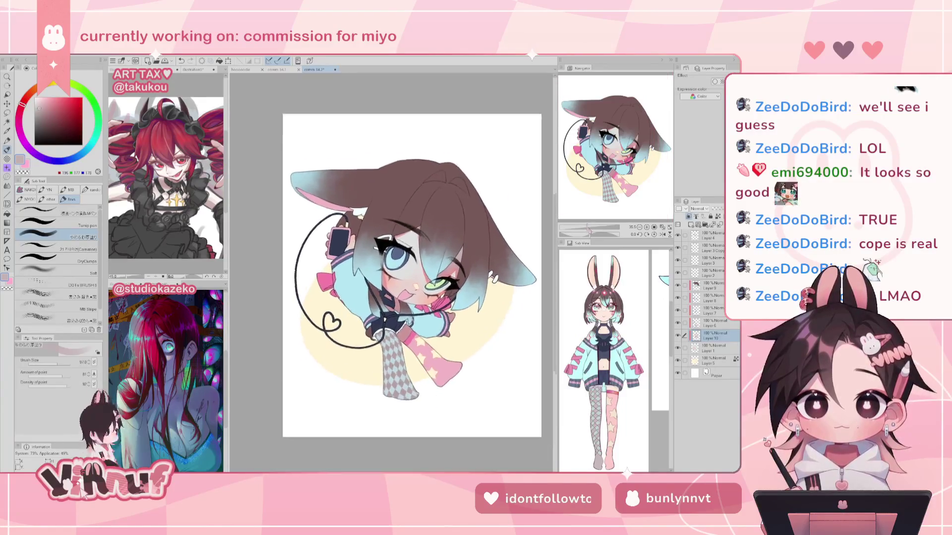
{"action": "scroll", "coordinate": [392, 273], "scroll_direction": "down", "scroll_amount": 1}
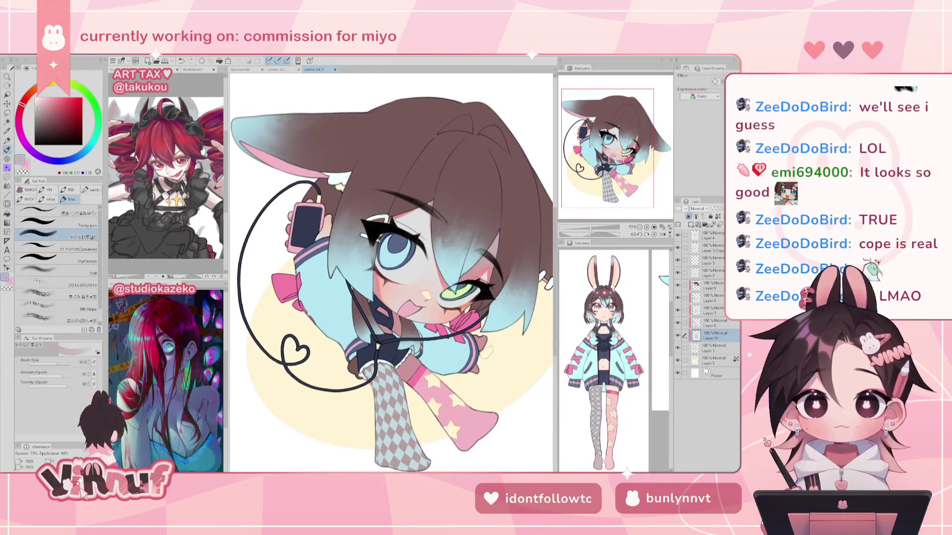
{"action": "mouse_move", "coordinate": [481, 340]}
{"action": "left_mouse_down"}
{"action": "mouse_move", "coordinate": [475, 370]}
{"action": "mouse_move", "coordinate": [489, 339]}
{"action": "left_mouse_up"}
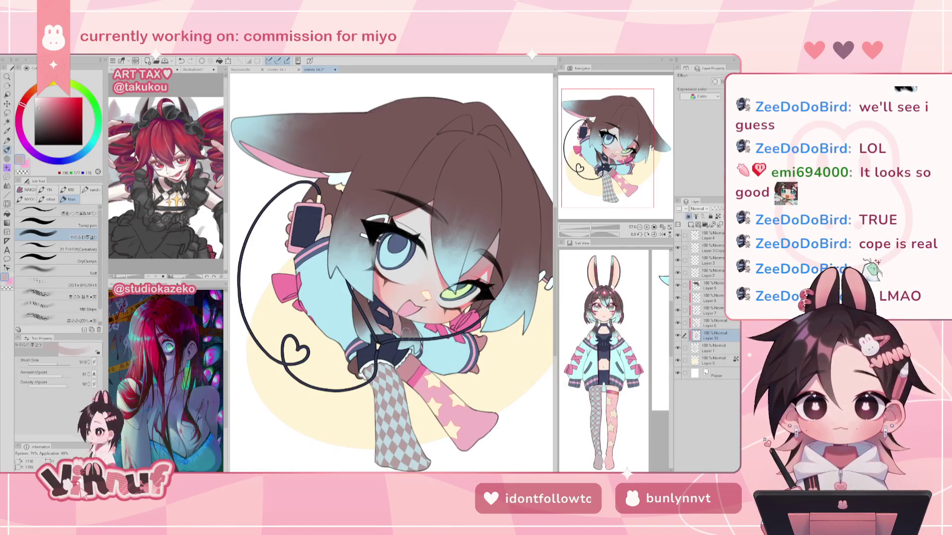
{"action": "key", "text": "ctrl+z"}
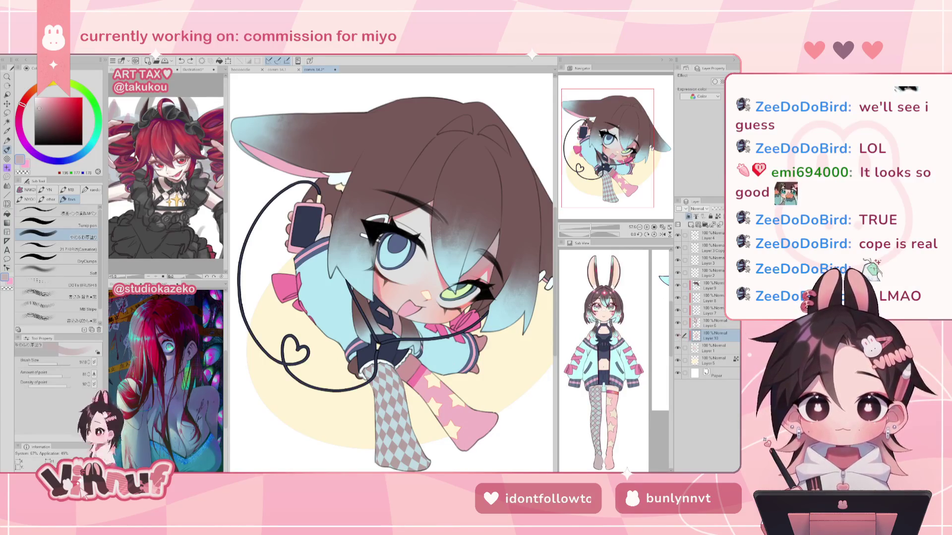
{"action": "left_click", "coordinate": [677, 348], "text": "alt"}
{"action": "left_click", "coordinate": [678, 348], "text": "alt"}
{"action": "left_click", "coordinate": [677, 323]}
{"action": "left_click", "coordinate": [678, 322]}
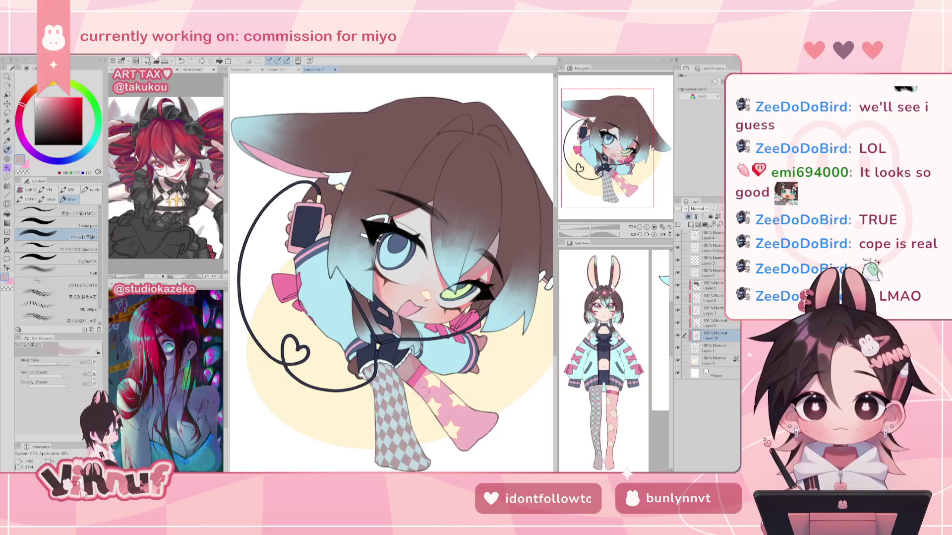
{"action": "key", "text": "h"}
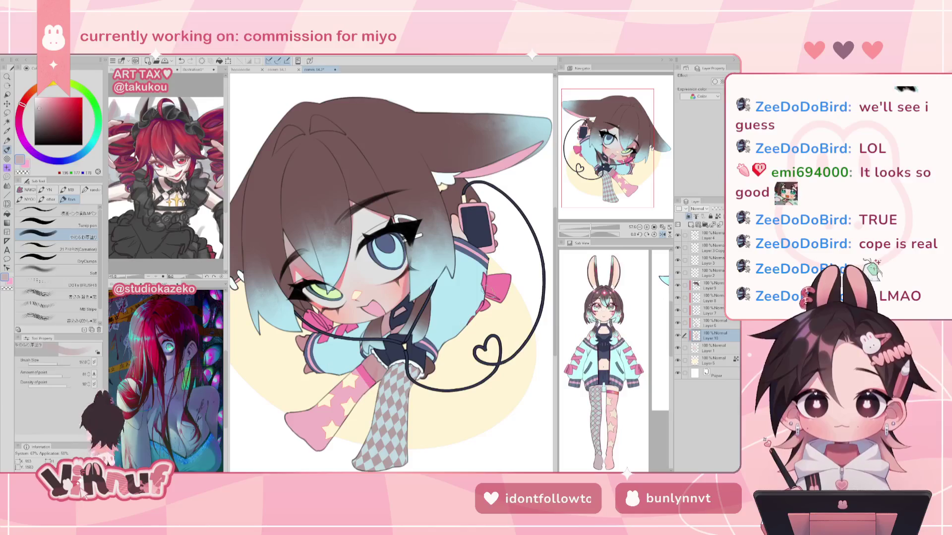
{"action": "key", "text": "h"}
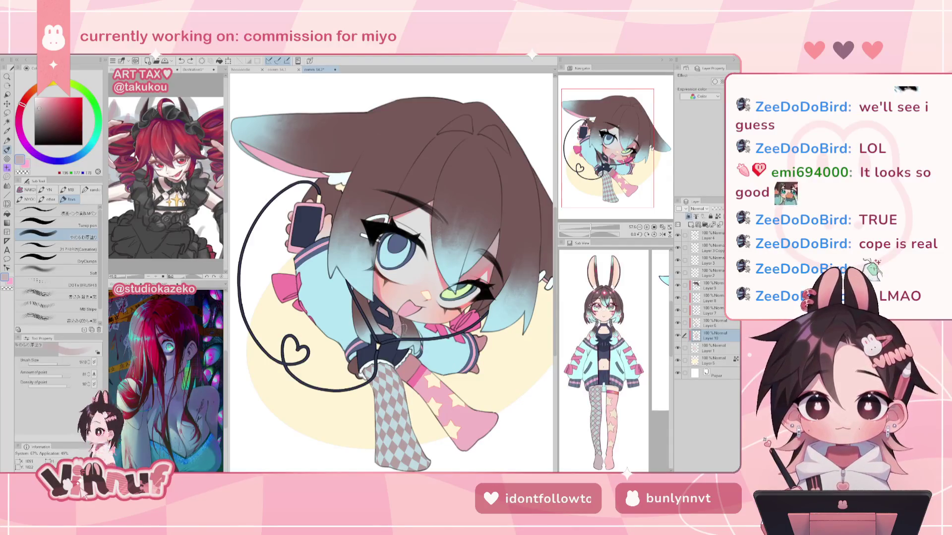
{"action": "left_click_drag", "start_coordinate": [56, 363], "coordinate": [60, 361]}
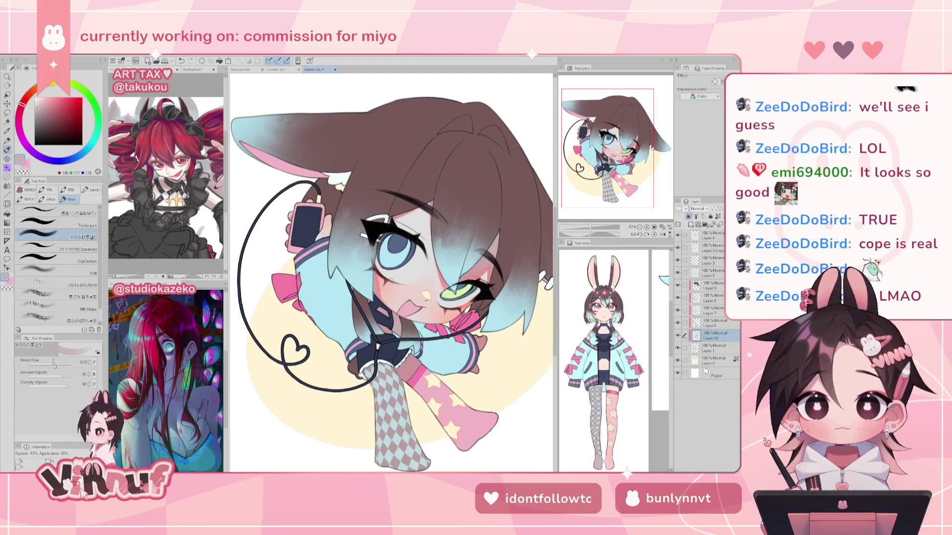
{"action": "left_click", "coordinate": [55, 366]}
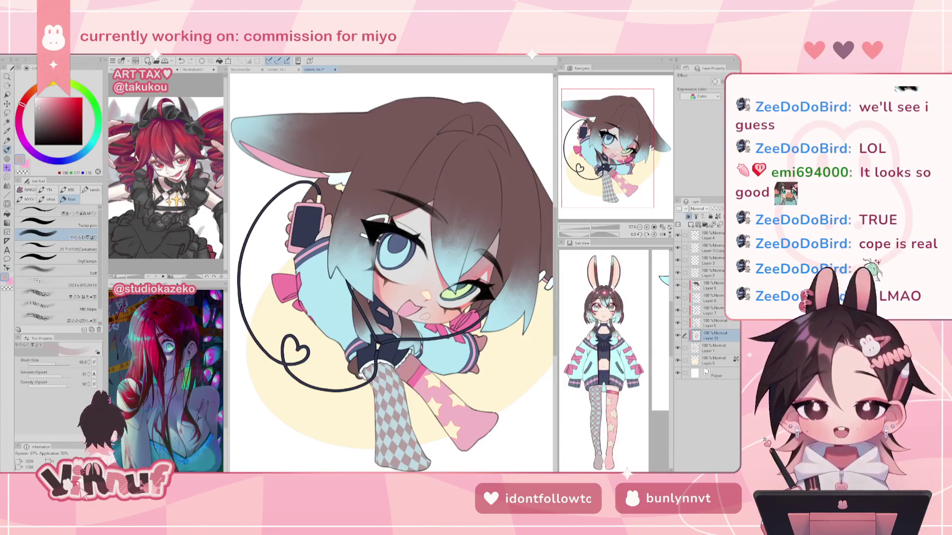
{"action": "left_click_drag", "start_coordinate": [594, 226], "coordinate": [591, 218]}
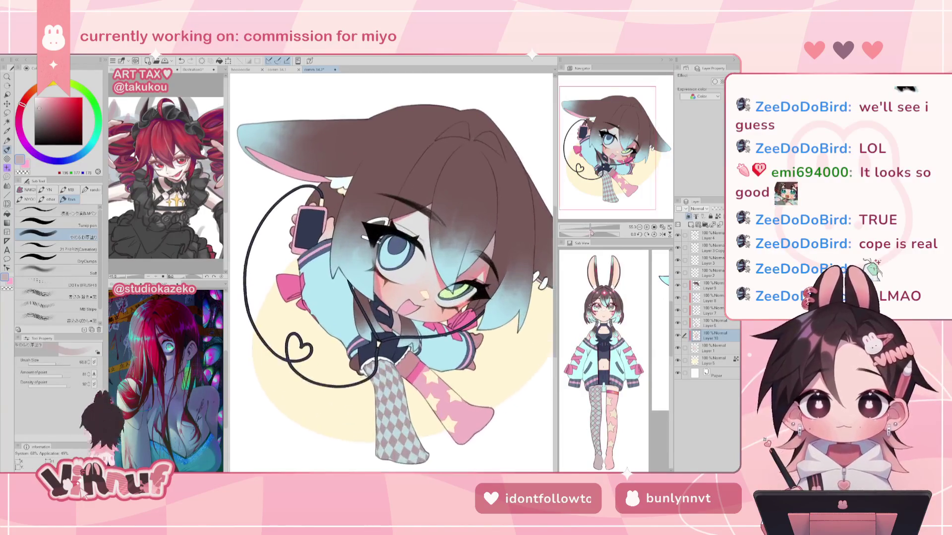
- Enlarge the brush to about 146 and shade the collar and neck in darker mauve
{"action": "left_click_drag", "start_coordinate": [613, 166], "coordinate": [617, 168]}
{"action": "key", "text": "bracketright"}
{"action": "key", "text": "bracketright"}
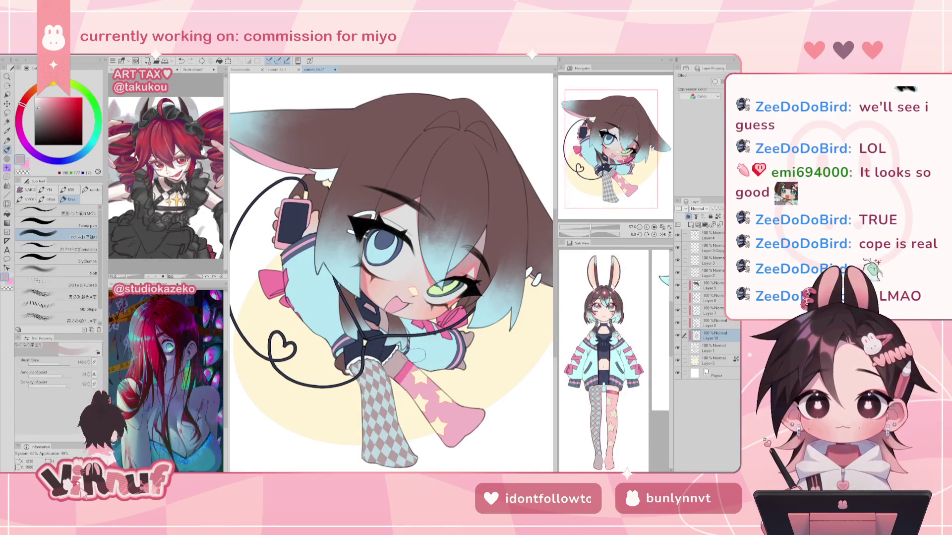
{"action": "left_click", "coordinate": [42, 114]}
{"action": "left_click_drag", "start_coordinate": [44, 115], "coordinate": [45, 113]}
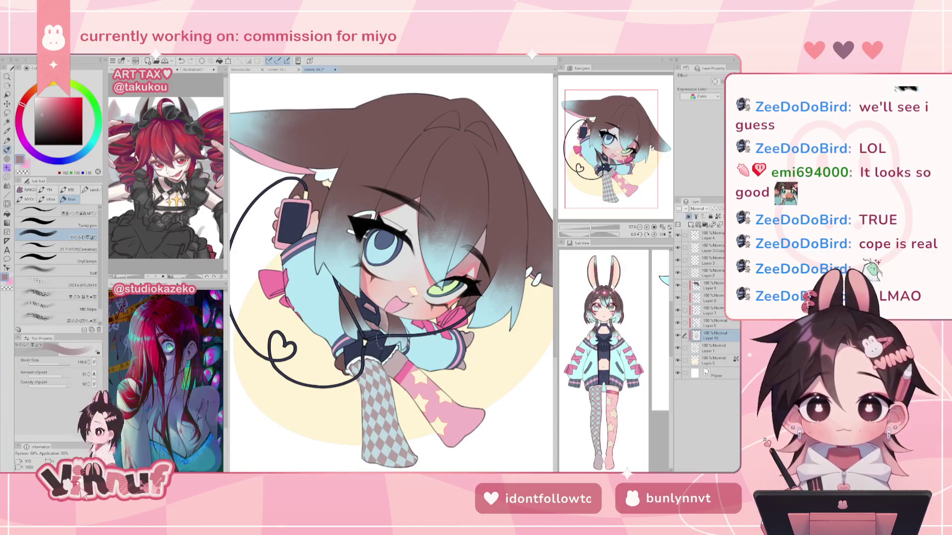
{"action": "left_click", "coordinate": [49, 112]}
{"action": "left_click", "coordinate": [51, 117]}
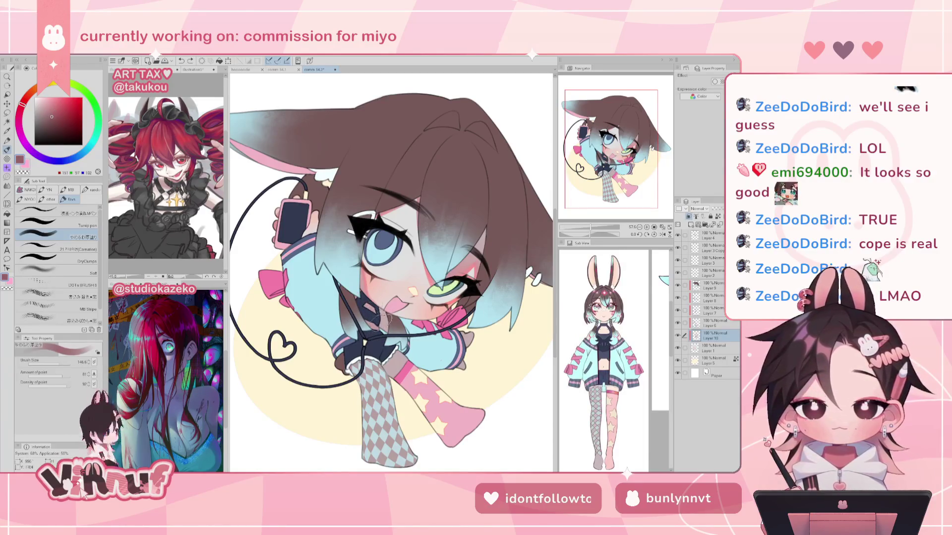
{"action": "mouse_move", "coordinate": [368, 312]}
{"action": "left_mouse_down"}
{"action": "mouse_move", "coordinate": [380, 322]}
{"action": "mouse_move", "coordinate": [363, 340]}
{"action": "mouse_move", "coordinate": [402, 365]}
{"action": "mouse_move", "coordinate": [390, 372]}
{"action": "left_mouse_up"}
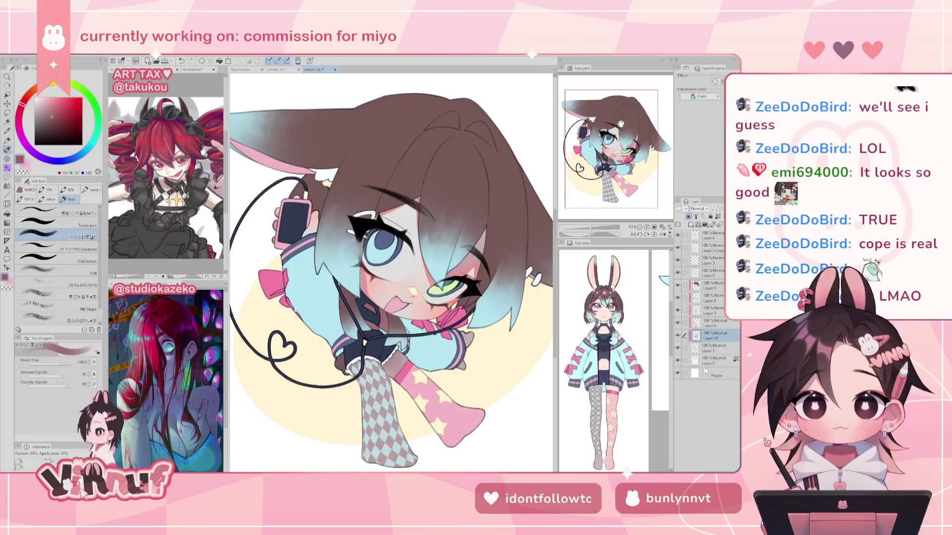
{"action": "left_click_drag", "start_coordinate": [591, 227], "coordinate": [584, 227]}
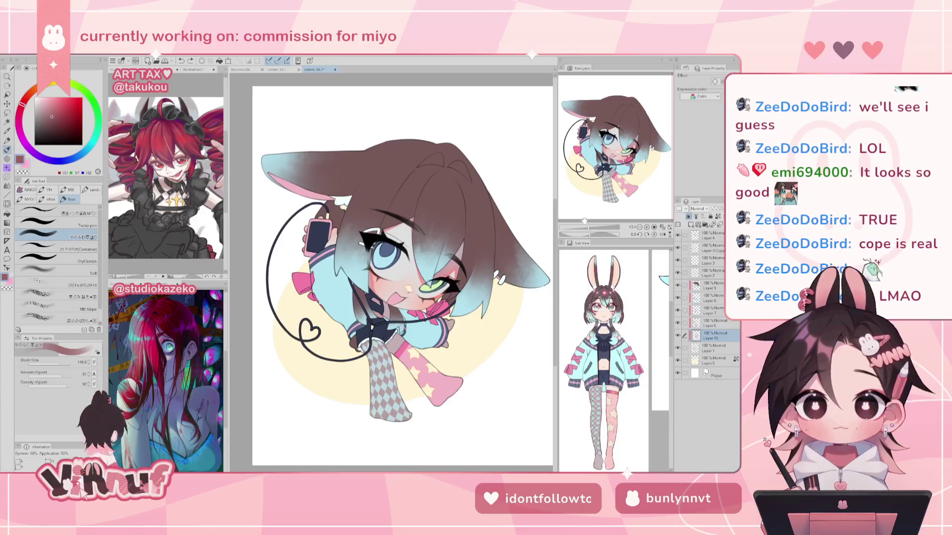
- Repaint the cheek and mouth area with a lighter pink
{"action": "left_click", "coordinate": [52, 108]}
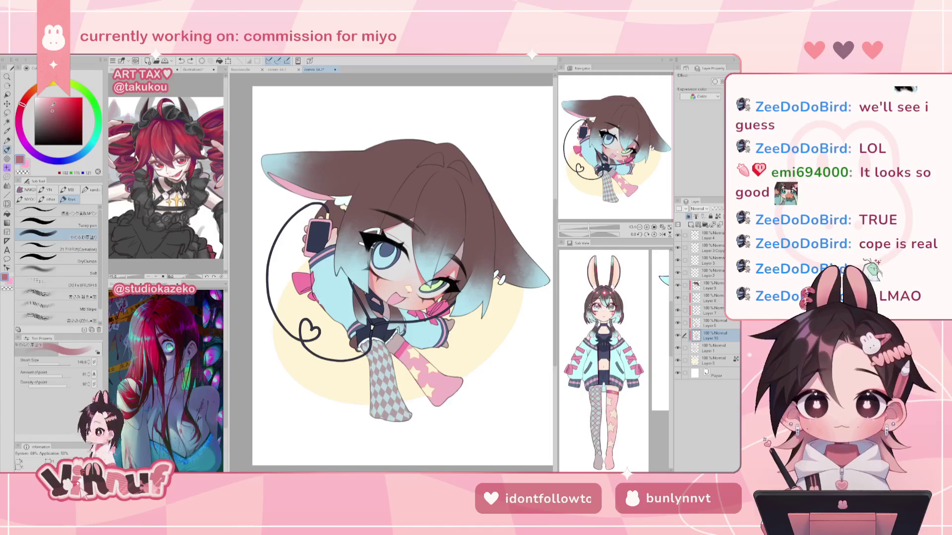
{"action": "mouse_move", "coordinate": [377, 298]}
{"action": "left_mouse_down"}
{"action": "mouse_move", "coordinate": [392, 318]}
{"action": "mouse_move", "coordinate": [357, 288]}
{"action": "mouse_move", "coordinate": [392, 337]}
{"action": "left_mouse_up"}
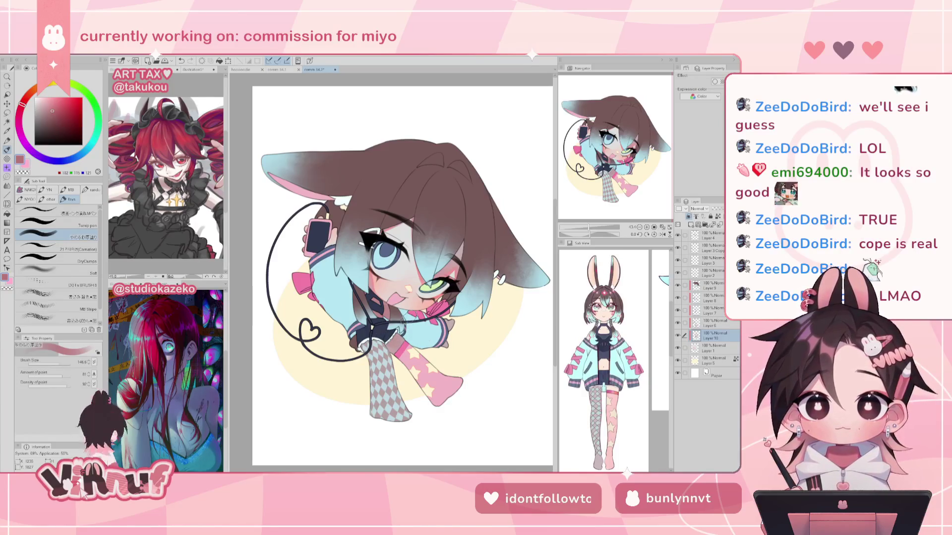
{"action": "left_click_drag", "start_coordinate": [589, 227], "coordinate": [595, 216]}
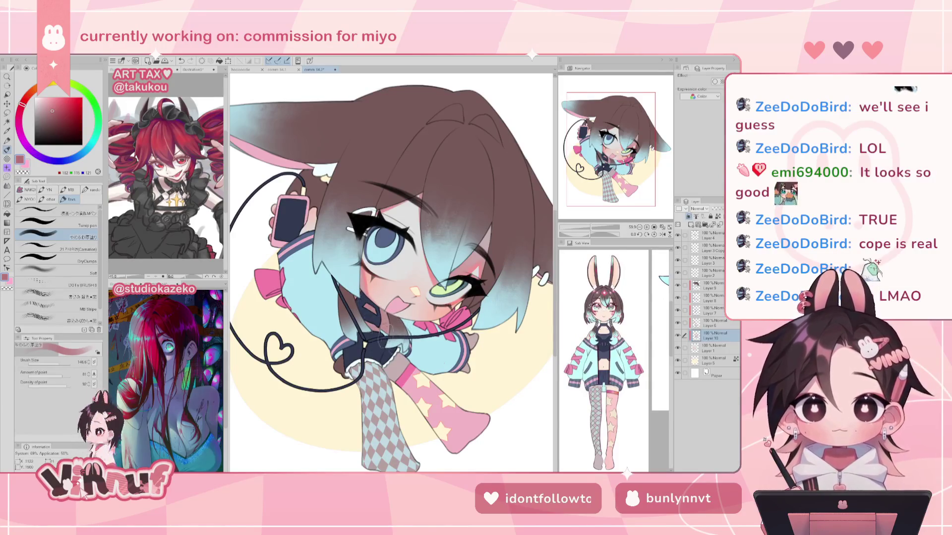
- Switch to the Soft brush at size 193 and sample the pale skin colour
{"action": "left_click", "coordinate": [54, 270]}
{"action": "left_click_drag", "start_coordinate": [64, 365], "coordinate": [59, 364]}
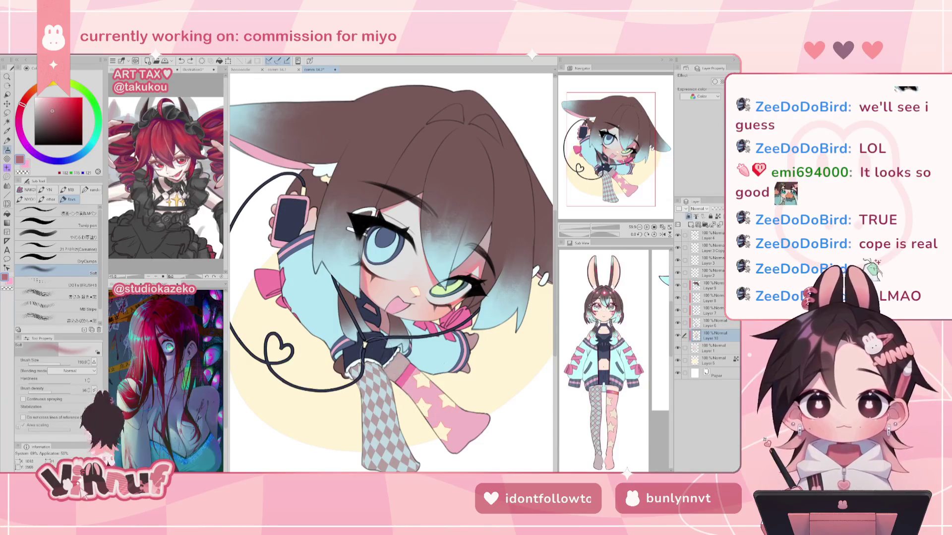
{"action": "left_click", "coordinate": [419, 262], "text": "alt"}
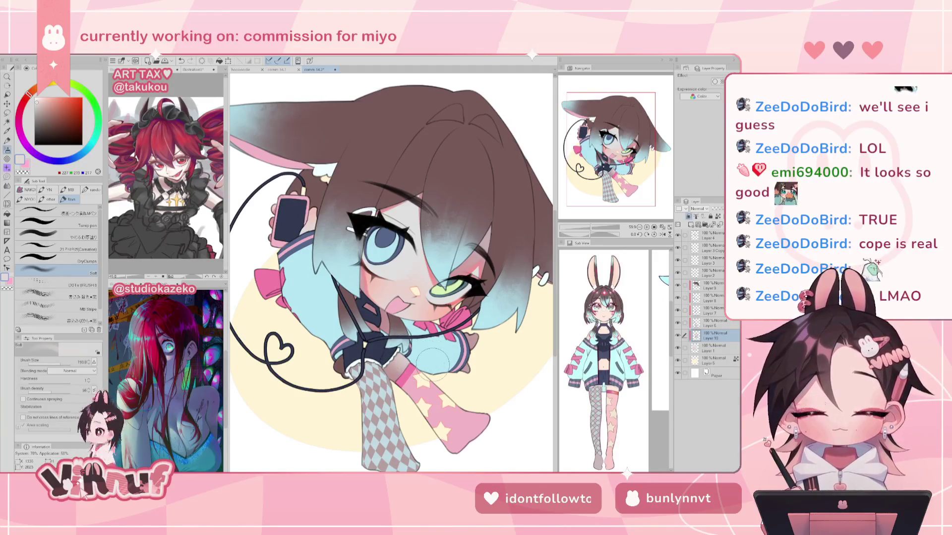
{"action": "mouse_move", "coordinate": [623, 233]}
{"action": "left_mouse_down"}
{"action": "mouse_move", "coordinate": [585, 228]}
{"action": "mouse_move", "coordinate": [597, 228]}
{"action": "left_mouse_up"}
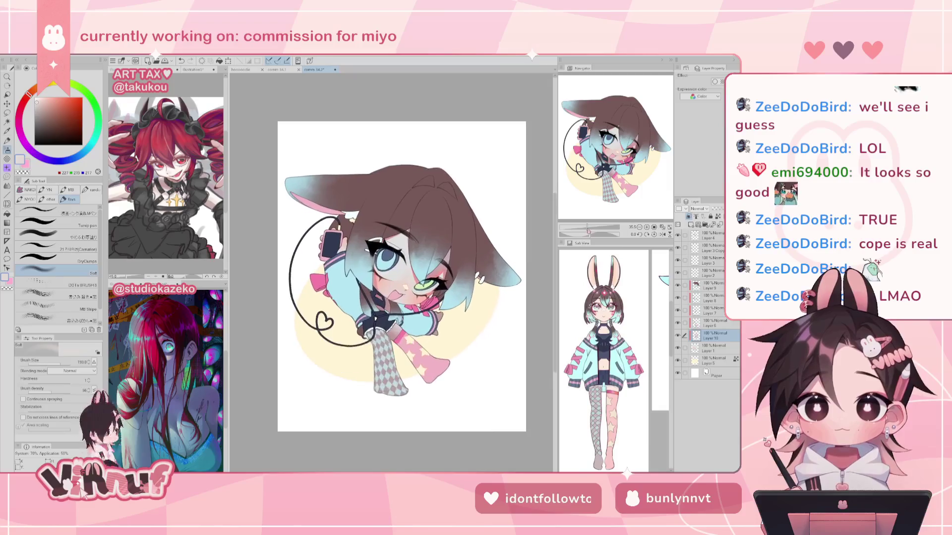
- Zoom in on the face and switch to the thick-paint blending brush at size 24.5
{"action": "key", "text": "h"}
{"action": "key", "text": "h"}
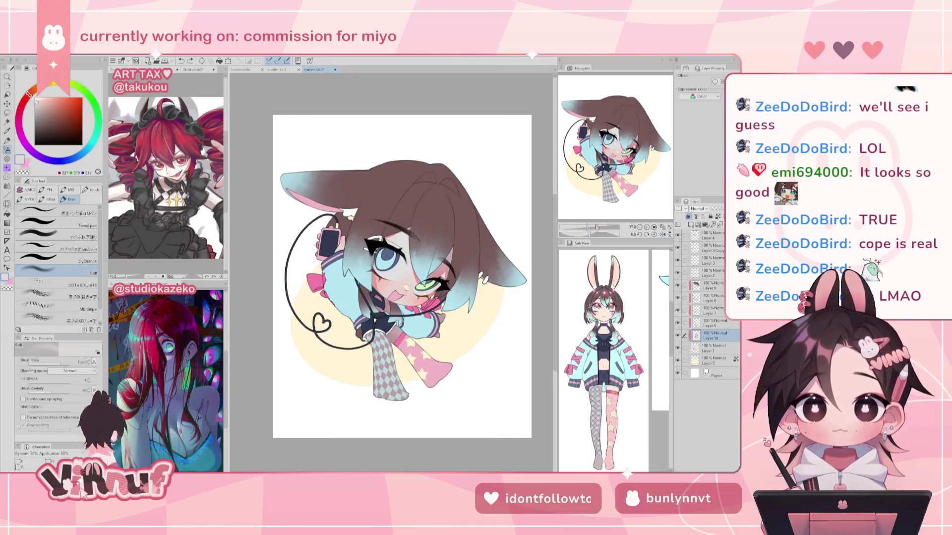
{"action": "left_click_drag", "start_coordinate": [588, 229], "coordinate": [594, 228]}
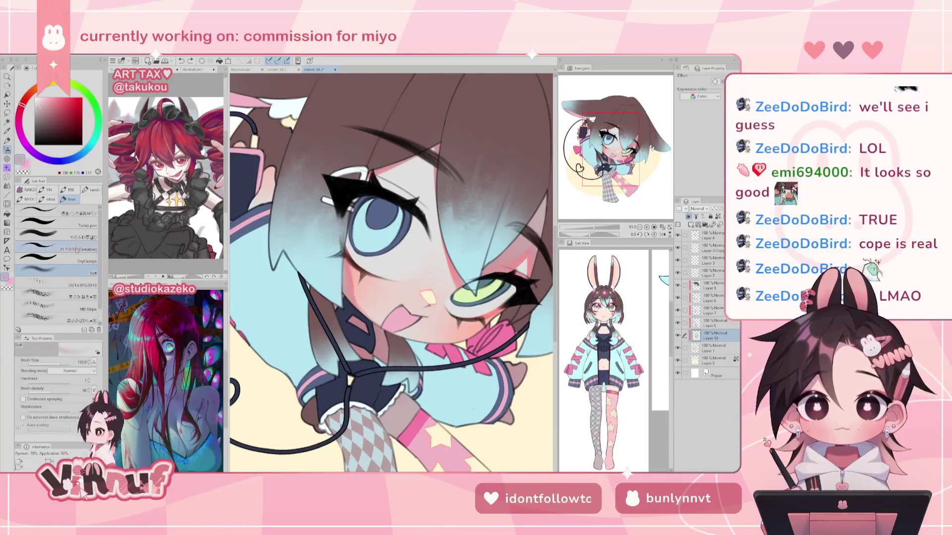
{"action": "left_click", "coordinate": [57, 234]}
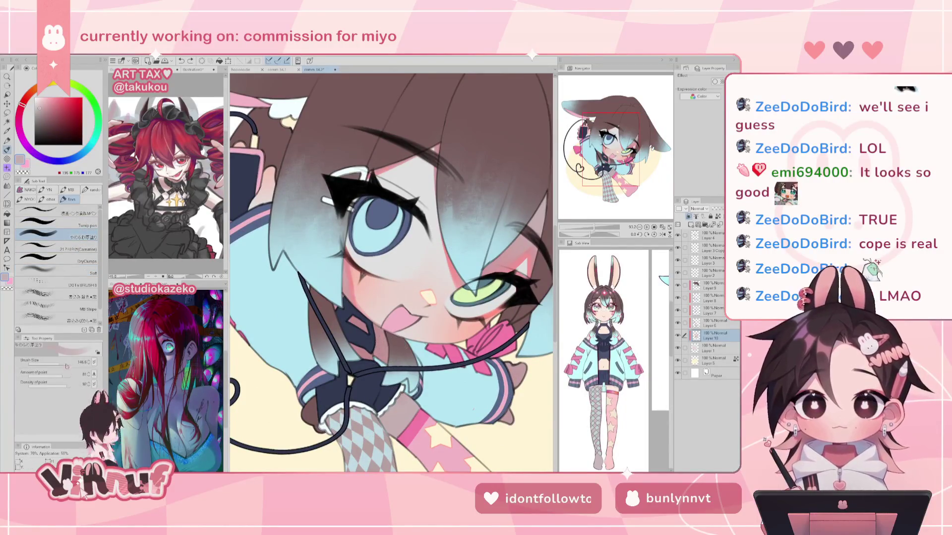
{"action": "left_click_drag", "start_coordinate": [57, 362], "coordinate": [53, 363]}
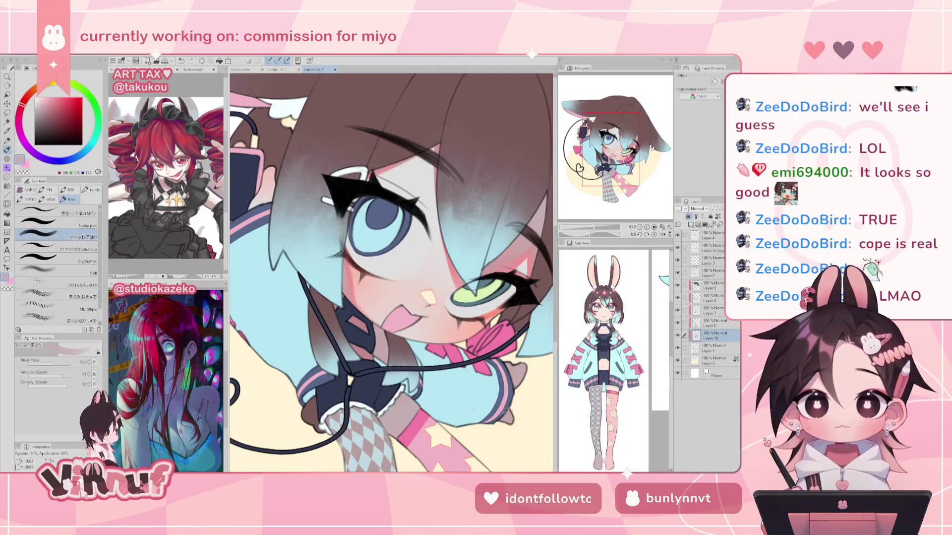
{"action": "key", "text": "ctrl+0"}
{"action": "key", "text": "h"}
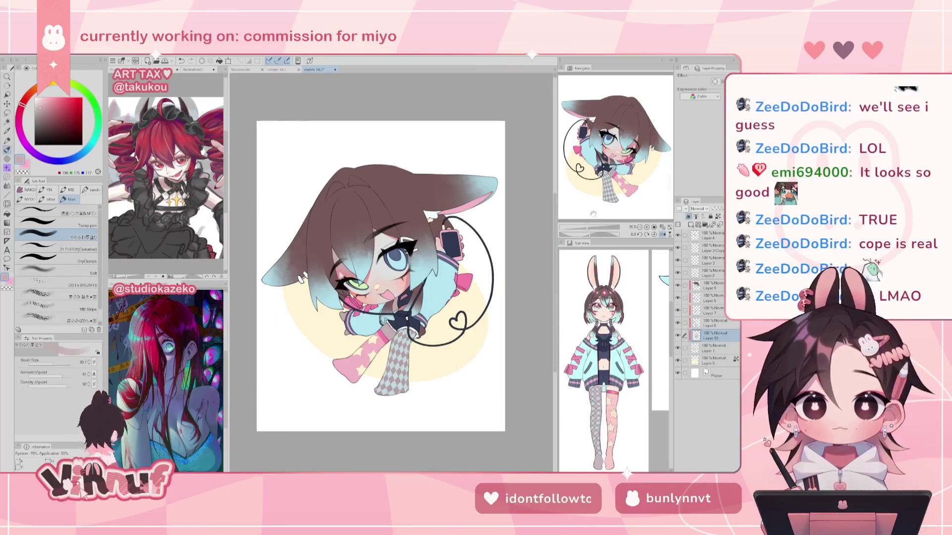
{"action": "key", "text": "h"}
- Sample the cheek pink, choose a more muted pink, and darken the sleeve cuff shading
{"action": "scroll", "coordinate": [593, 213], "scroll_direction": "up", "scroll_amount": 3}
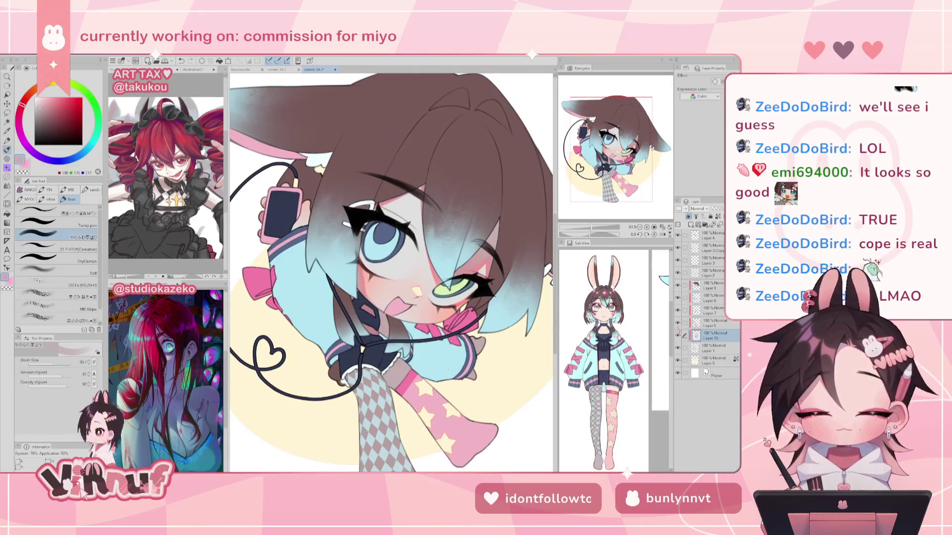
{"action": "mouse_move", "coordinate": [387, 248]}
{"action": "left_mouse_down"}
{"action": "mouse_move", "coordinate": [422, 275]}
{"action": "mouse_move", "coordinate": [422, 287]}
{"action": "left_mouse_up"}
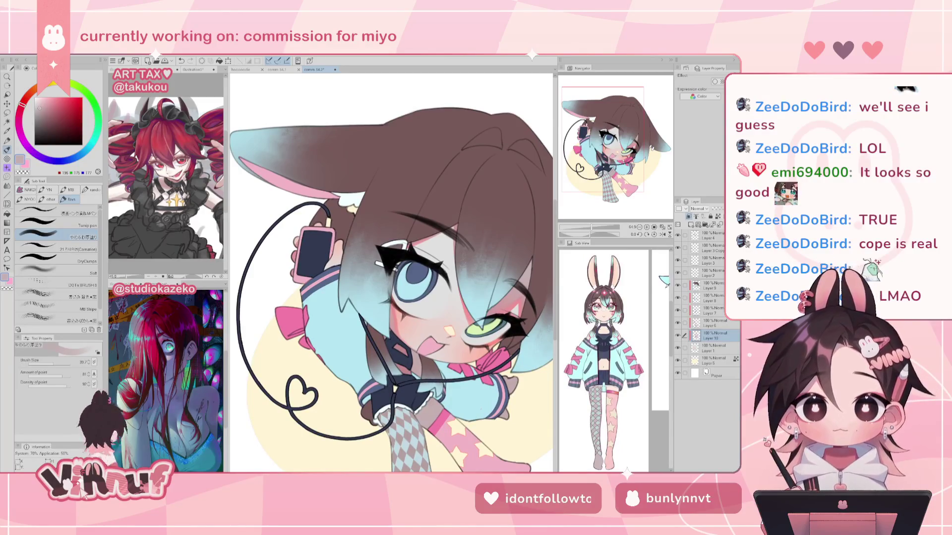
{"action": "left_click", "coordinate": [397, 324], "text": "alt"}
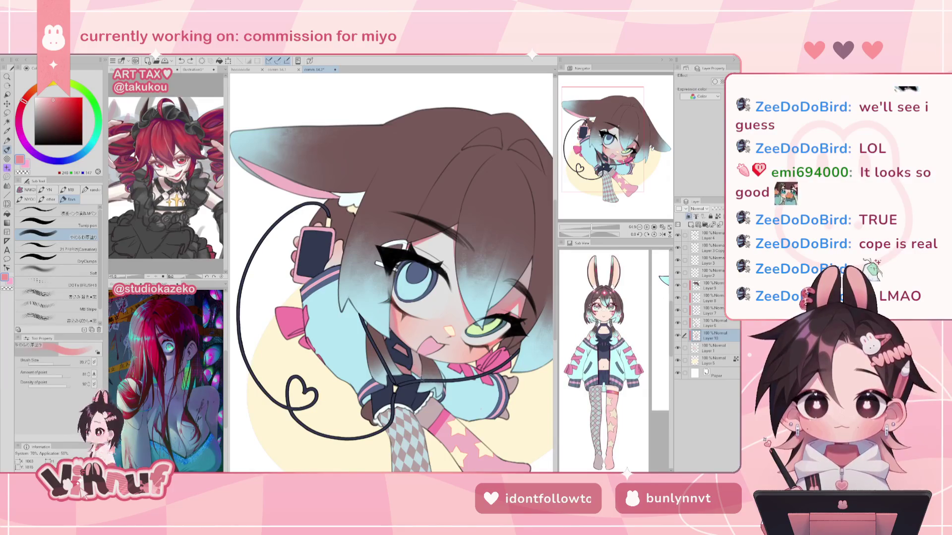
{"action": "left_click", "coordinate": [414, 370], "text": "alt"}
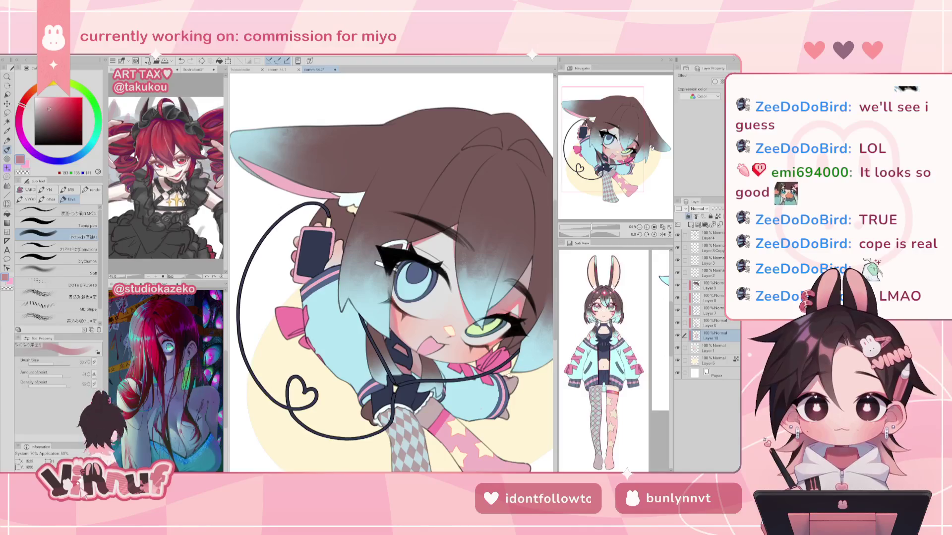
{"action": "scroll", "coordinate": [392, 273], "scroll_direction": "down", "scroll_amount": 3}
{"action": "left_click_drag", "start_coordinate": [516, 310], "coordinate": [515, 316]}
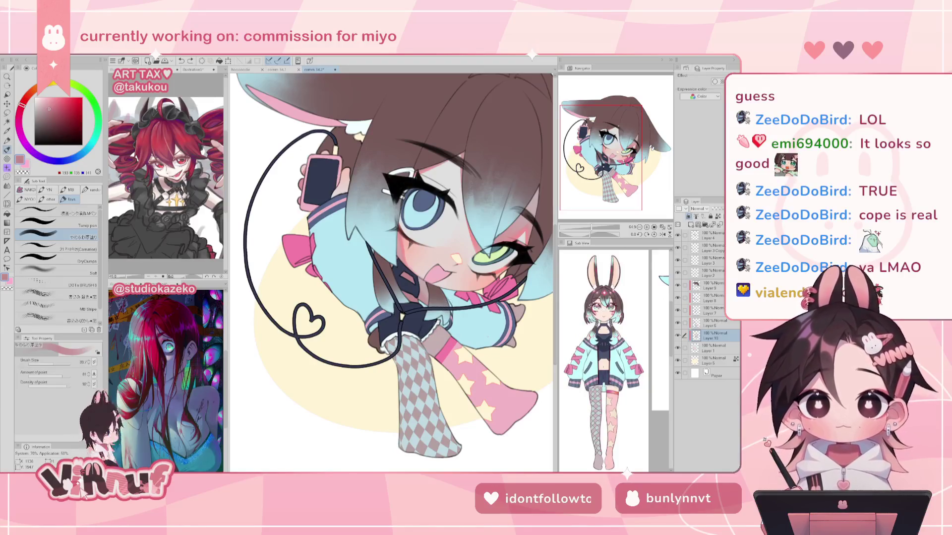
- Check the mirrored view, fit the artwork to the window, and view the purple-haired chibi document
{"action": "key", "text": "h"}
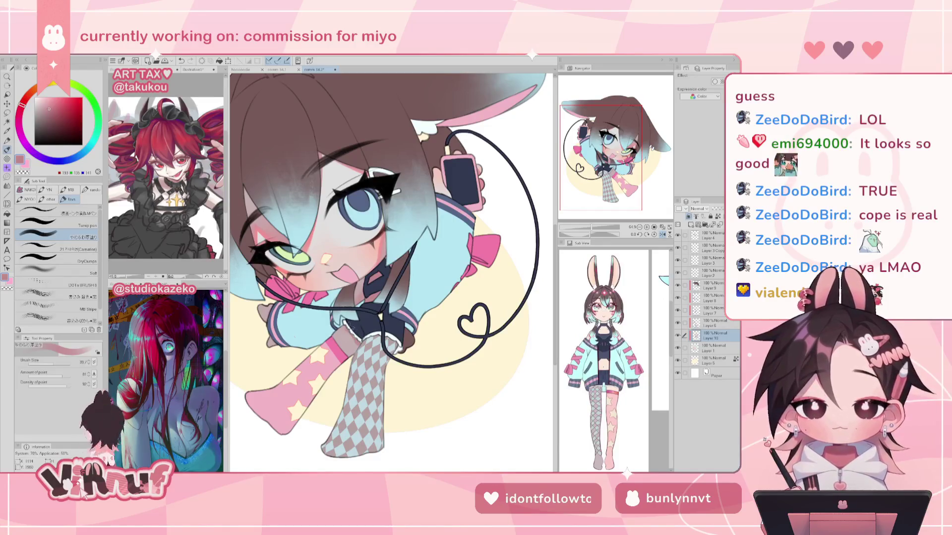
{"action": "key", "text": "h"}
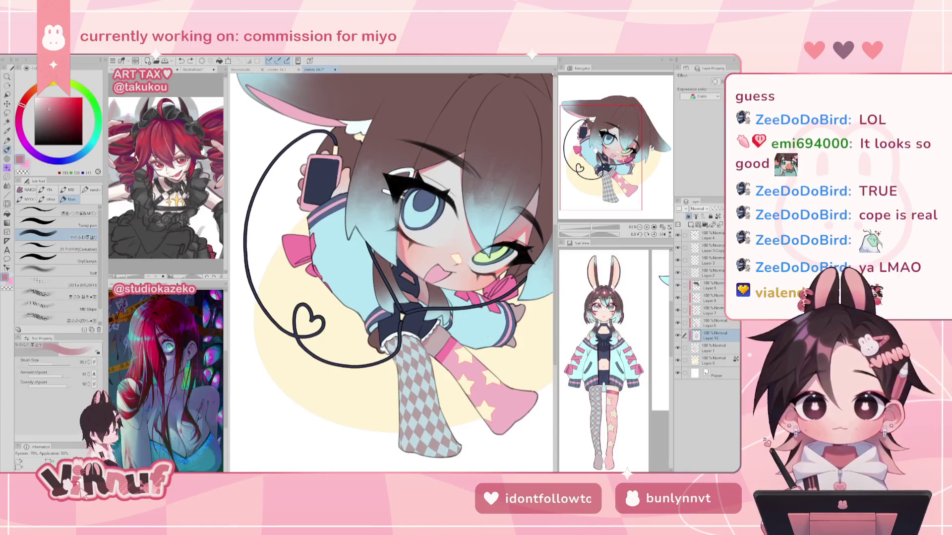
{"action": "left_click_drag", "start_coordinate": [597, 149], "coordinate": [600, 144]}
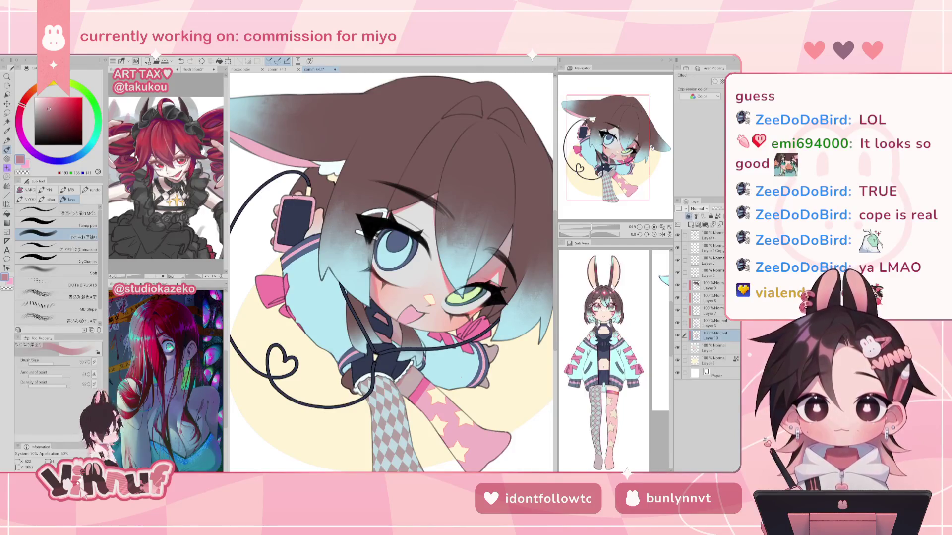
{"action": "key", "text": "ctrl+0"}
{"action": "left_click", "coordinate": [286, 71]}
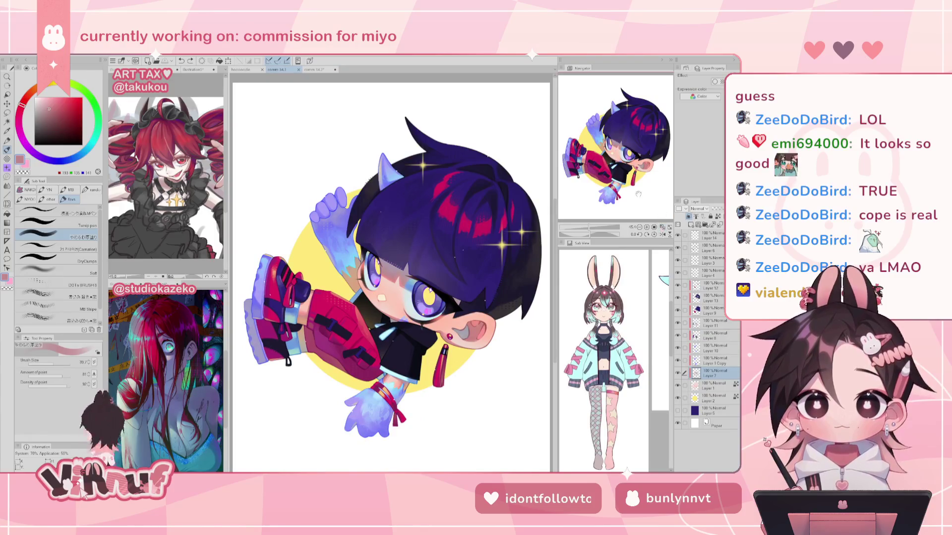
{"action": "left_click", "coordinate": [320, 69]}
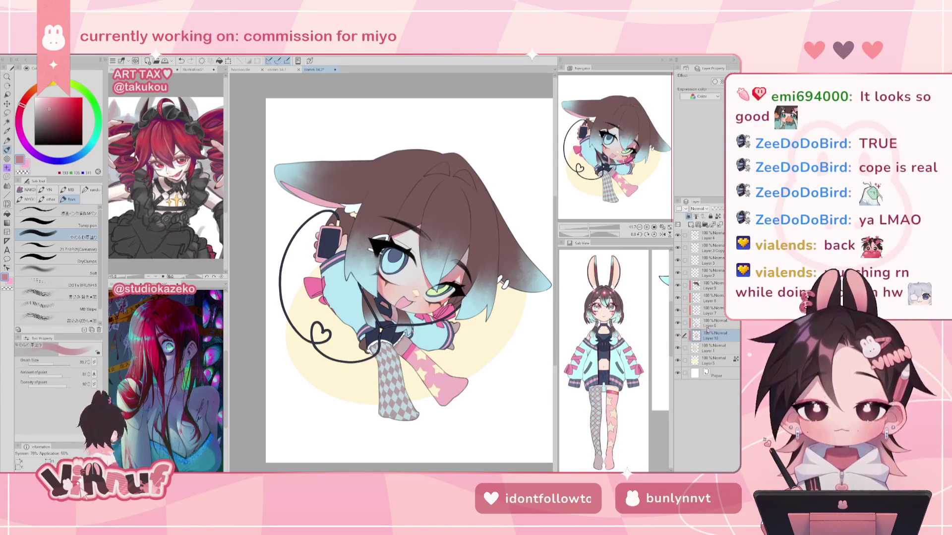
{"action": "left_click", "coordinate": [692, 323]}
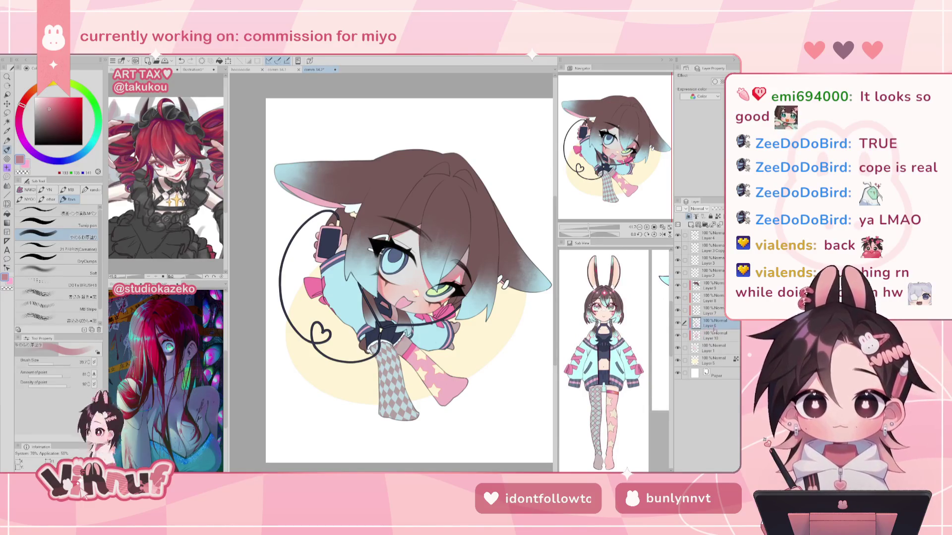
{"action": "left_click", "coordinate": [714, 335]}
- Airbrush soft pale-pink blush onto the girl's cheek
{"action": "scroll", "coordinate": [398, 285], "scroll_direction": "up", "scroll_amount": 3}
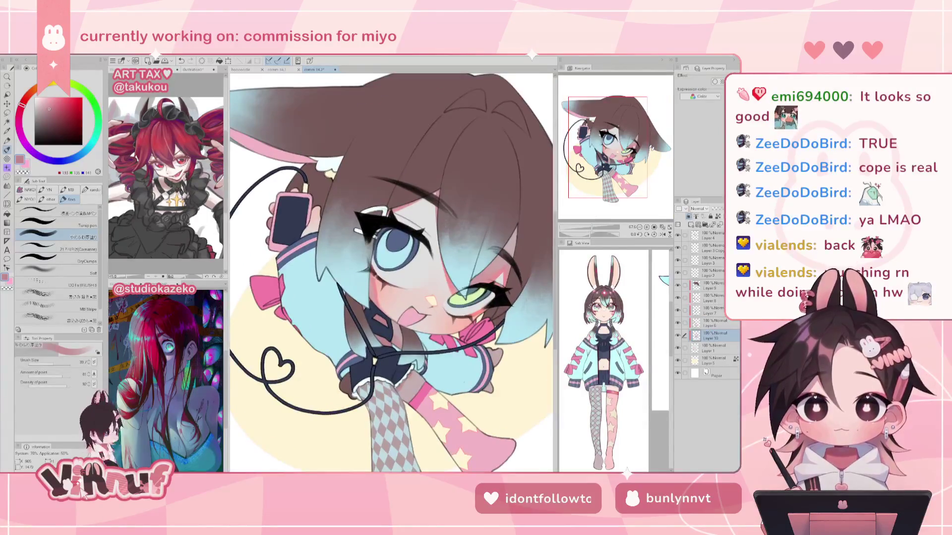
{"action": "left_click", "coordinate": [373, 276], "text": "alt"}
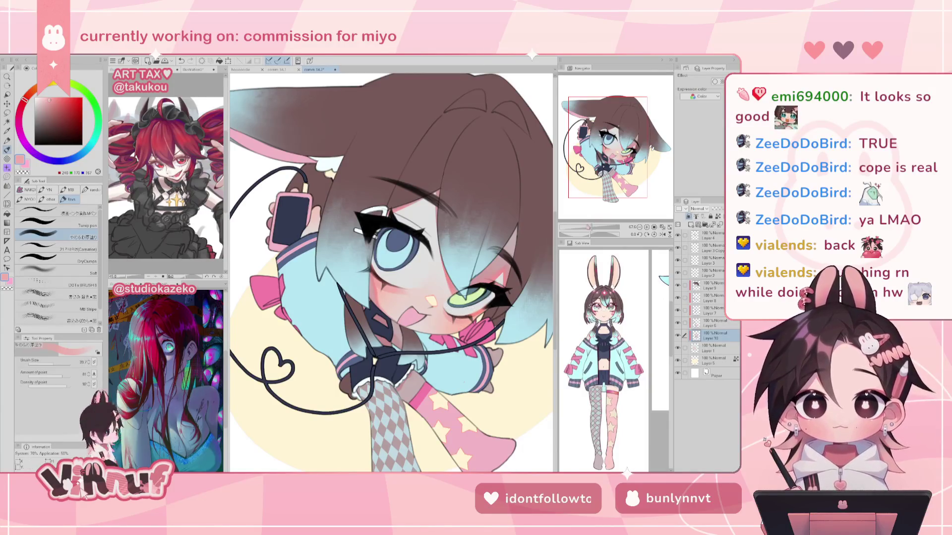
{"action": "key", "text": "ctrl+0"}
{"action": "key", "text": "h"}
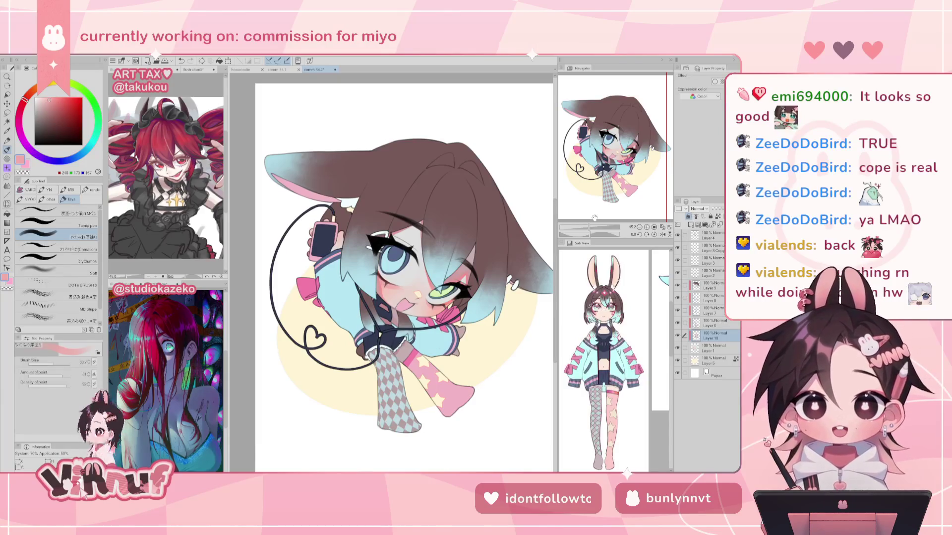
{"action": "left_click_drag", "start_coordinate": [590, 228], "coordinate": [594, 213]}
{"action": "left_click", "coordinate": [451, 299], "text": "alt"}
{"action": "mouse_move", "coordinate": [421, 280]}
{"action": "left_mouse_down"}
{"action": "mouse_move", "coordinate": [397, 298]}
{"action": "mouse_move", "coordinate": [427, 293]}
{"action": "mouse_move", "coordinate": [411, 295]}
{"action": "left_mouse_up"}
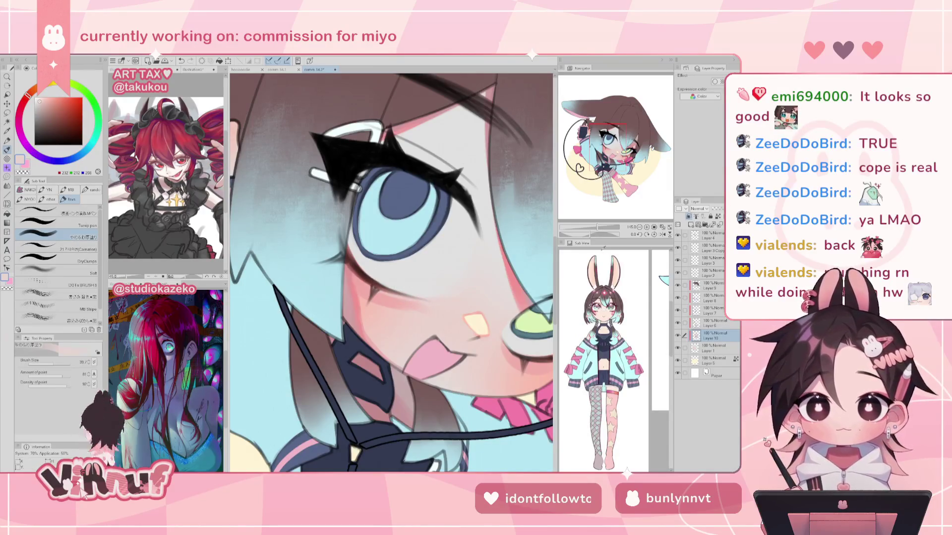
{"action": "left_click_drag", "start_coordinate": [600, 227], "coordinate": [591, 227]}
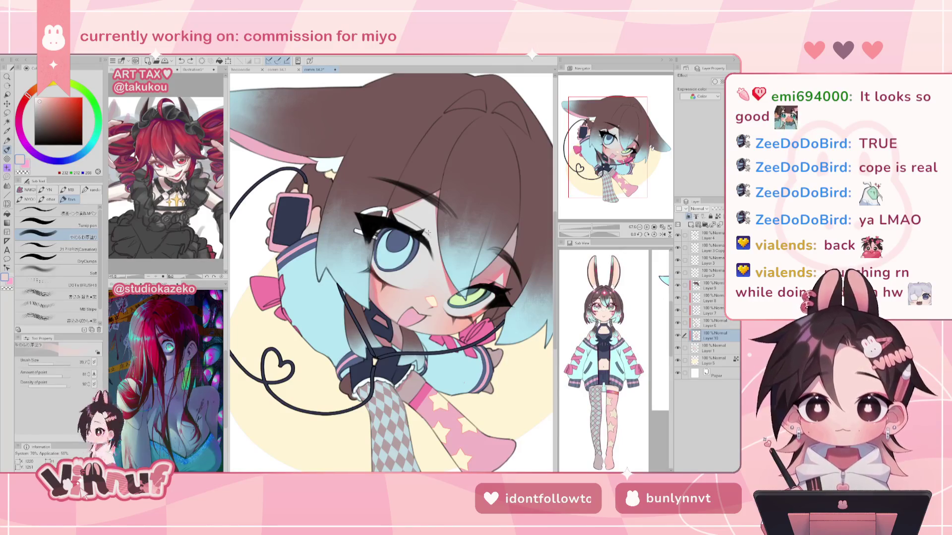
- Sample a stronger pink and add small strokes by the inner eye corner
{"action": "left_click", "coordinate": [452, 274], "text": "alt"}
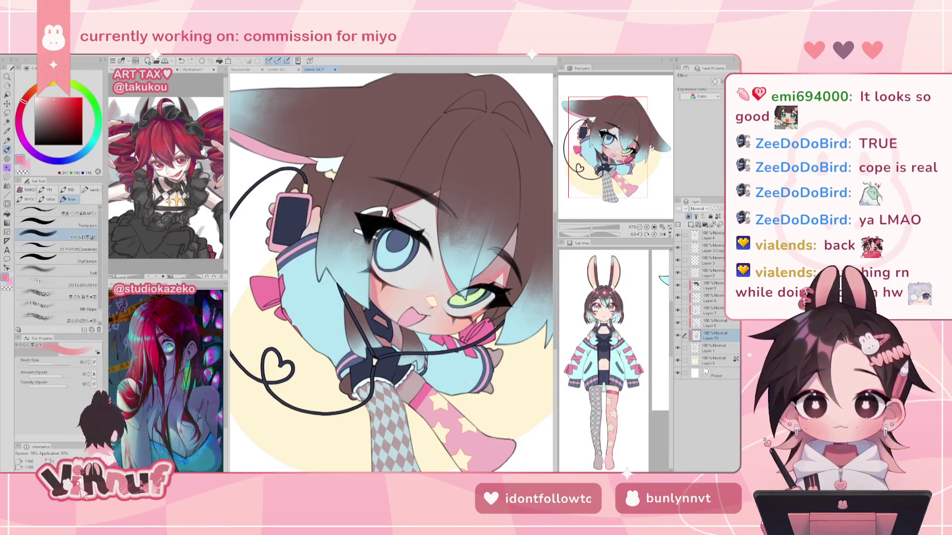
{"action": "left_click_drag", "start_coordinate": [397, 219], "coordinate": [418, 231]}
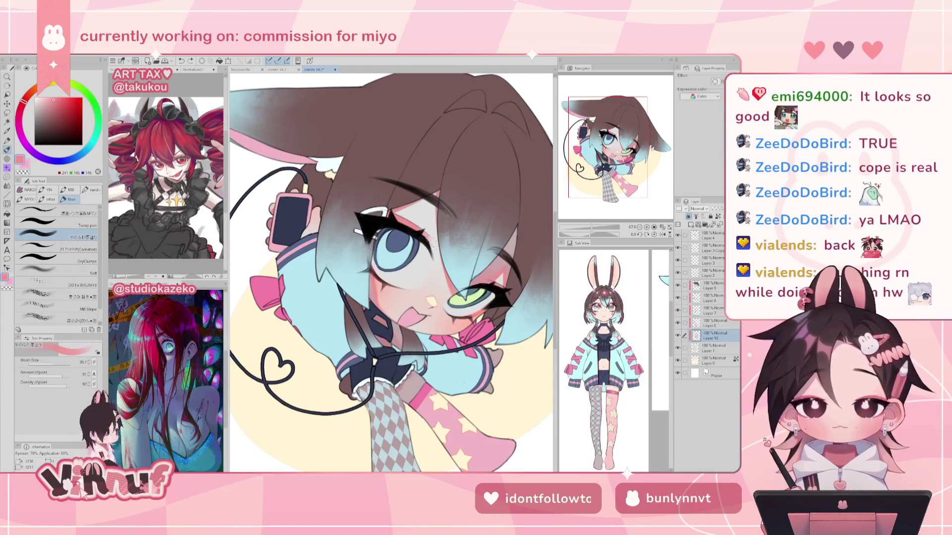
{"action": "left_click_drag", "start_coordinate": [437, 244], "coordinate": [432, 241]}
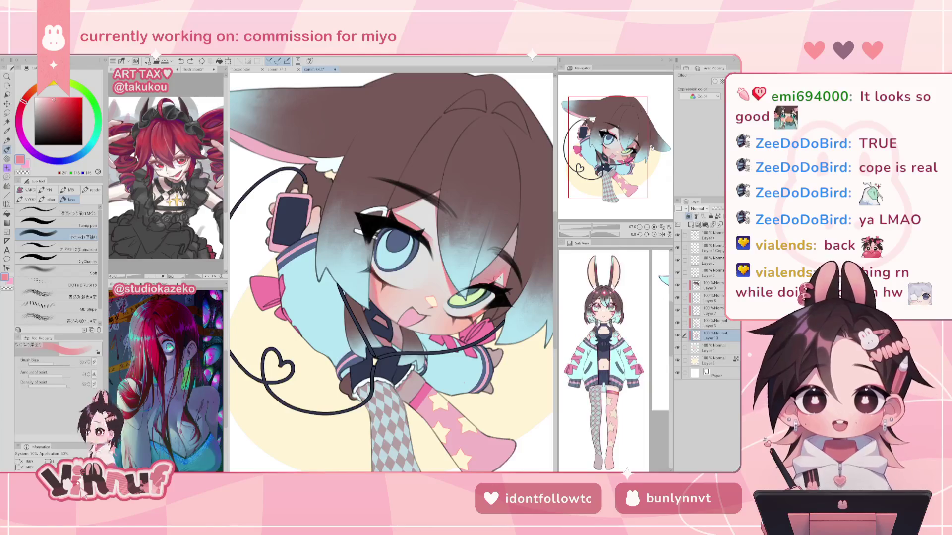
{"action": "key", "text": "ctrl+minus"}
{"action": "scroll", "coordinate": [394, 272], "scroll_direction": "down", "scroll_amount": 2}
{"action": "scroll", "coordinate": [394, 273], "scroll_direction": "up", "scroll_amount": 3}
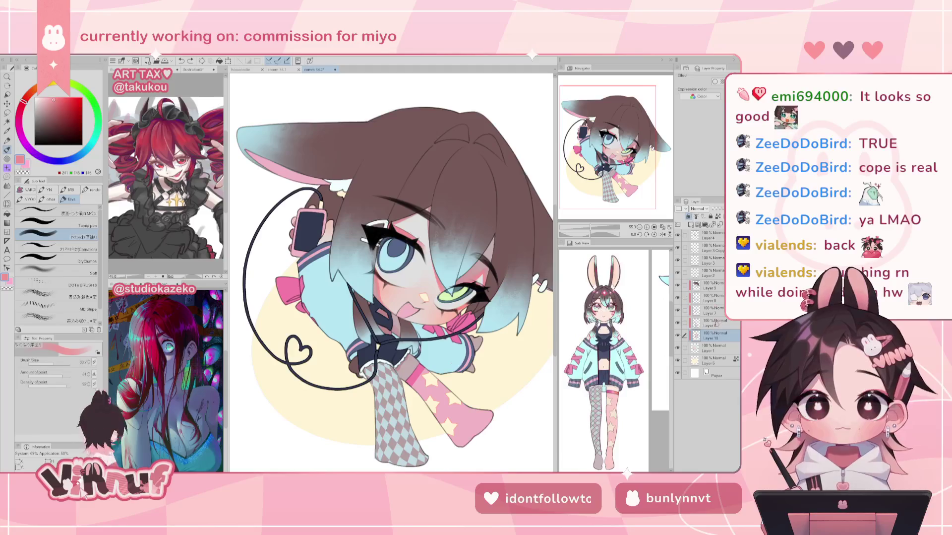
{"action": "left_click", "coordinate": [716, 324]}
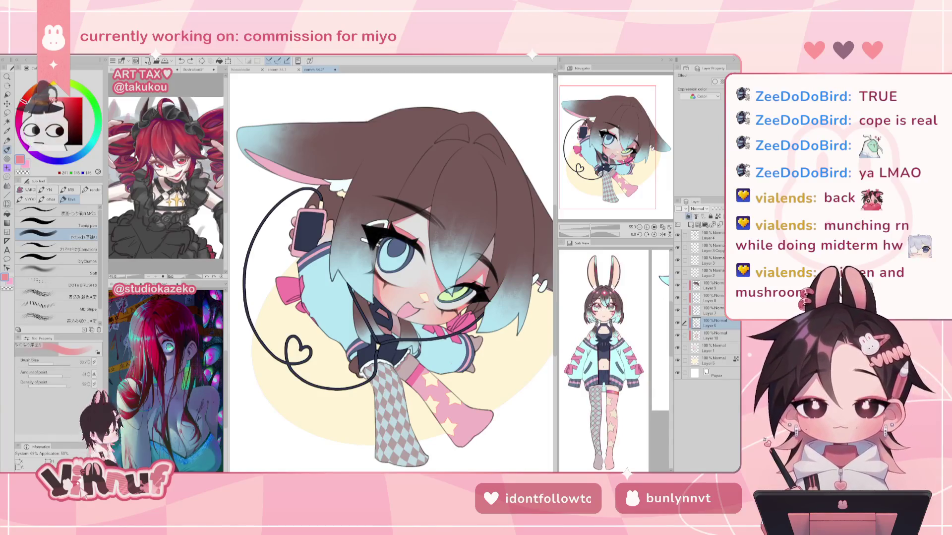
- Toggle Layer 6's visibility to inspect the socks and phone, keeping it at Normal blending
{"action": "left_click", "coordinate": [678, 323]}
{"action": "left_click", "coordinate": [678, 323]}
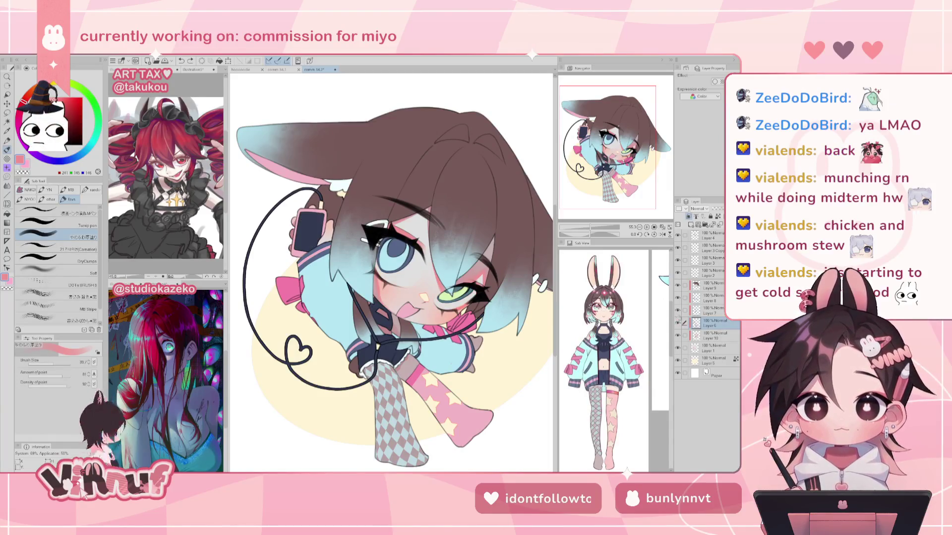
{"action": "left_click", "coordinate": [678, 323]}
{"action": "left_click", "coordinate": [678, 323]}
{"action": "left_click", "coordinate": [678, 323]}
{"action": "left_click", "coordinate": [678, 323]}
{"action": "left_click", "coordinate": [678, 322]}
{"action": "left_click", "coordinate": [678, 323]}
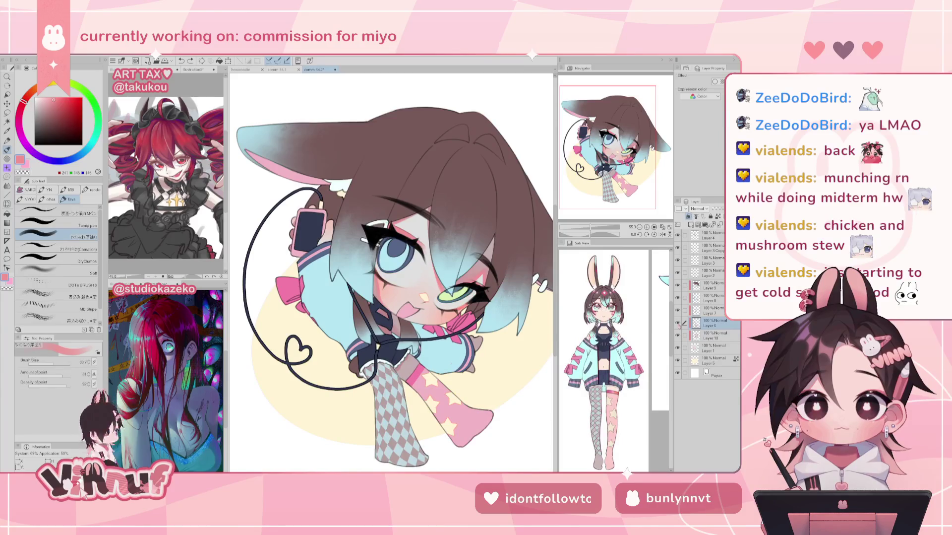
{"action": "left_click", "coordinate": [699, 209]}
{"action": "left_click", "coordinate": [702, 231]}
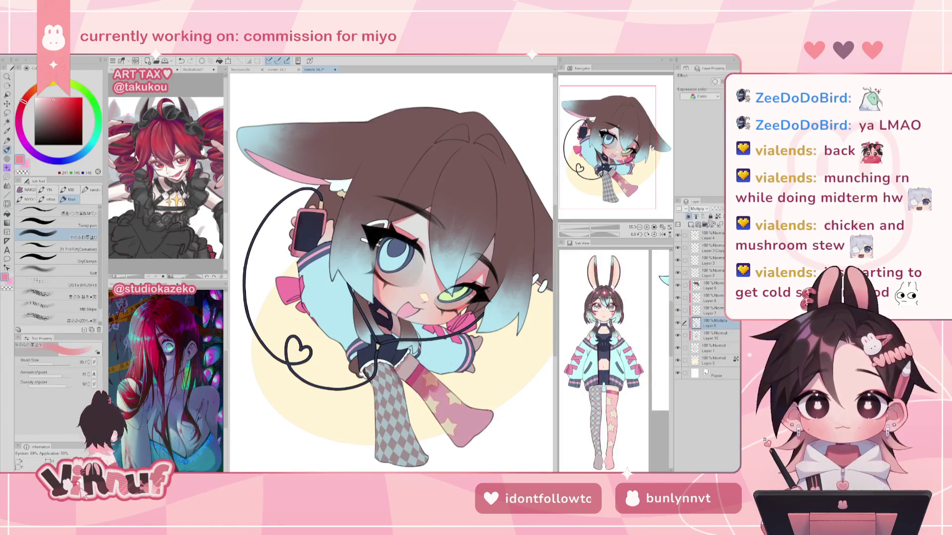
{"action": "key", "text": "ctrl+z"}
- Add a Multiply layer above Layer 6 and load Layer 6's painted areas as a selection
{"action": "left_click", "coordinate": [691, 224]}
{"action": "left_click", "coordinate": [699, 209]}
{"action": "left_click", "coordinate": [702, 231]}
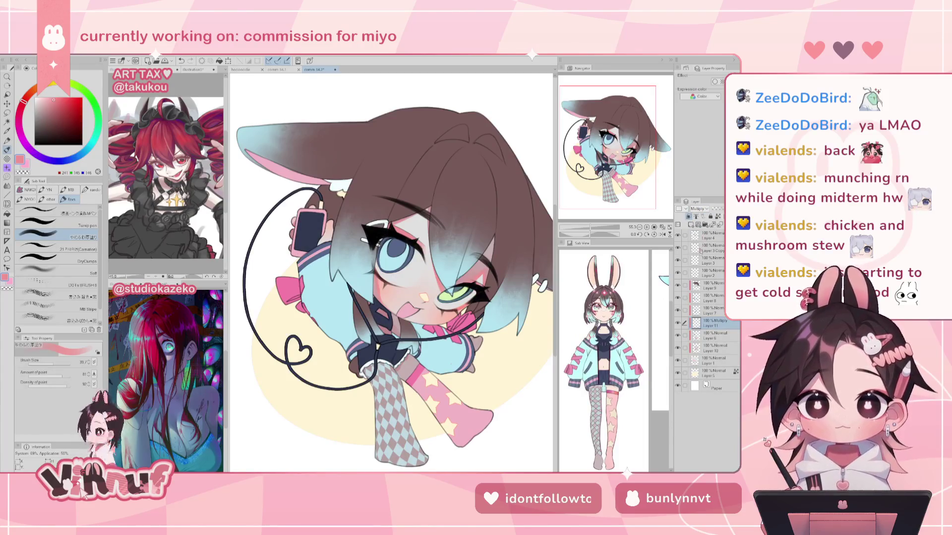
{"action": "left_click", "coordinate": [707, 336]}
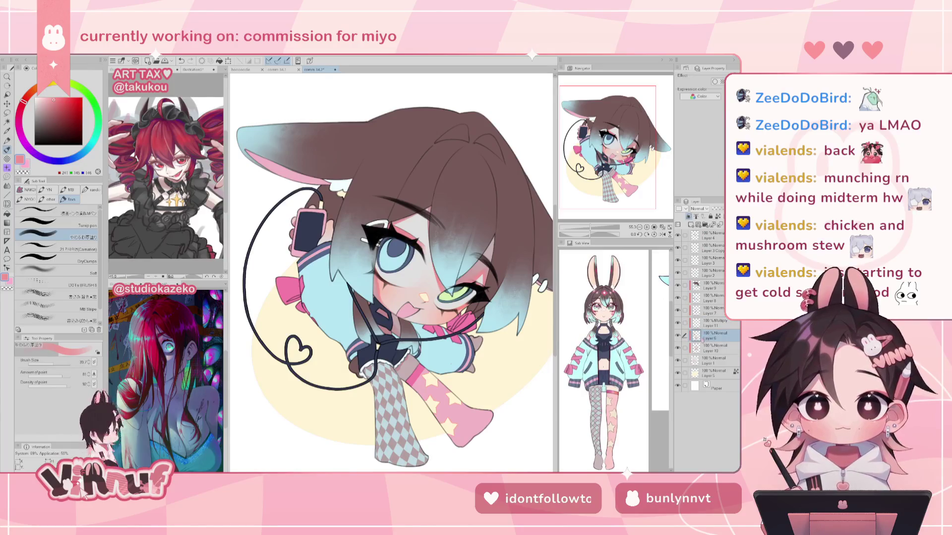
{"action": "right_click", "coordinate": [700, 338]}
{"action": "mouse_move", "coordinate": [699, 381]}
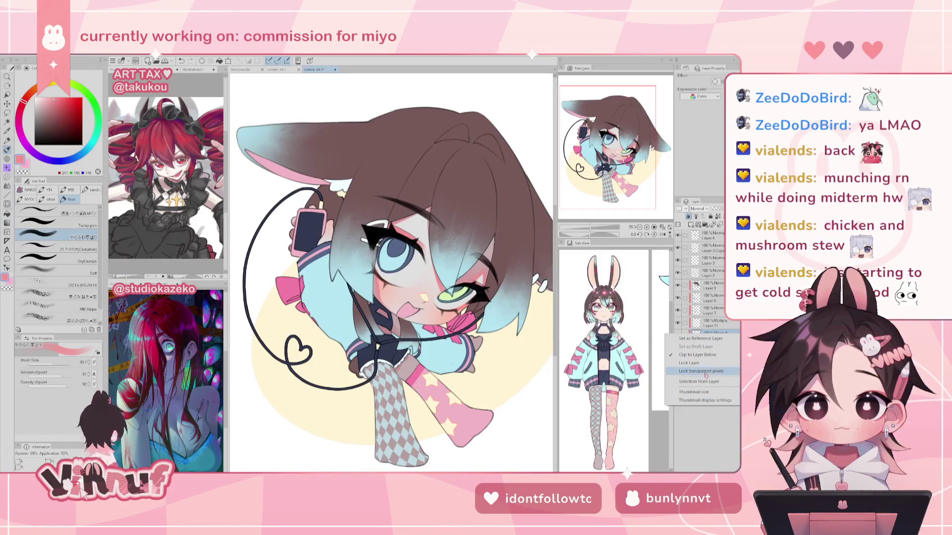
{"action": "left_click", "coordinate": [613, 382]}
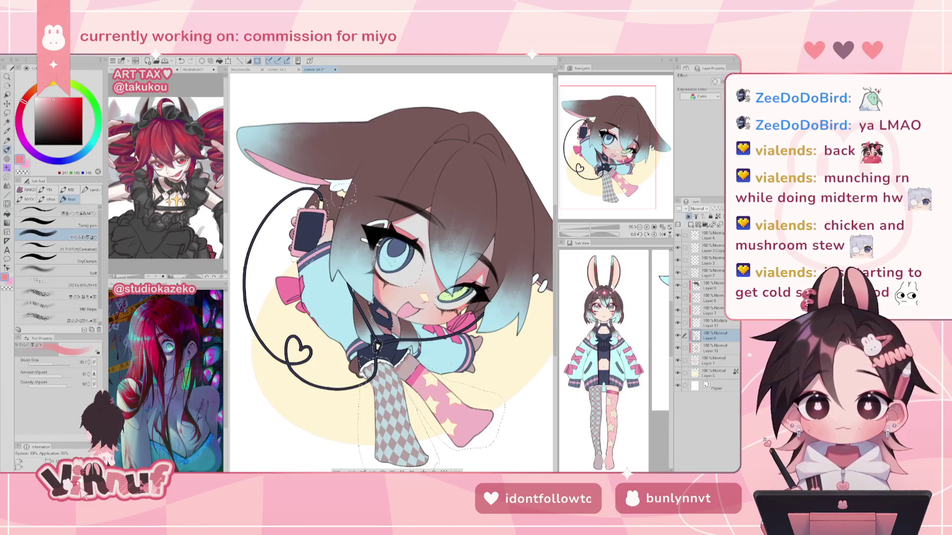
- On the new Multiply layer, pick a greyish-pink shading colour shifted toward pink-magenta
{"action": "left_click", "coordinate": [710, 323]}
{"action": "mouse_move", "coordinate": [392, 273]}
{"action": "left_mouse_down"}
{"action": "mouse_move", "coordinate": [434, 276]}
{"action": "mouse_move", "coordinate": [394, 281]}
{"action": "left_mouse_up"}
{"action": "left_click", "coordinate": [392, 278], "text": "alt"}
{"action": "left_click", "coordinate": [439, 263], "text": "alt"}
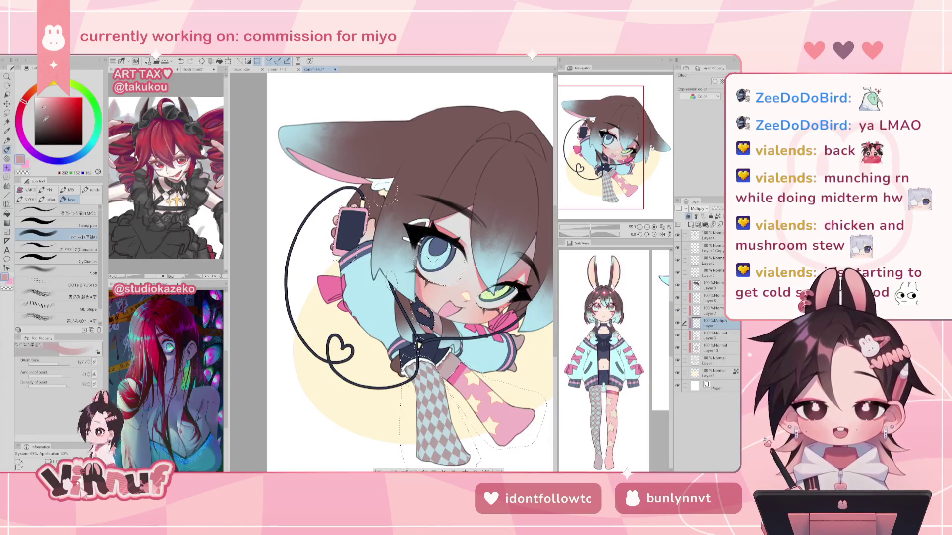
{"action": "left_click_drag", "start_coordinate": [383, 165], "coordinate": [384, 172]}
{"action": "key", "text": "ctrl+z"}
{"action": "left_click_drag", "start_coordinate": [23, 101], "coordinate": [20, 128]}
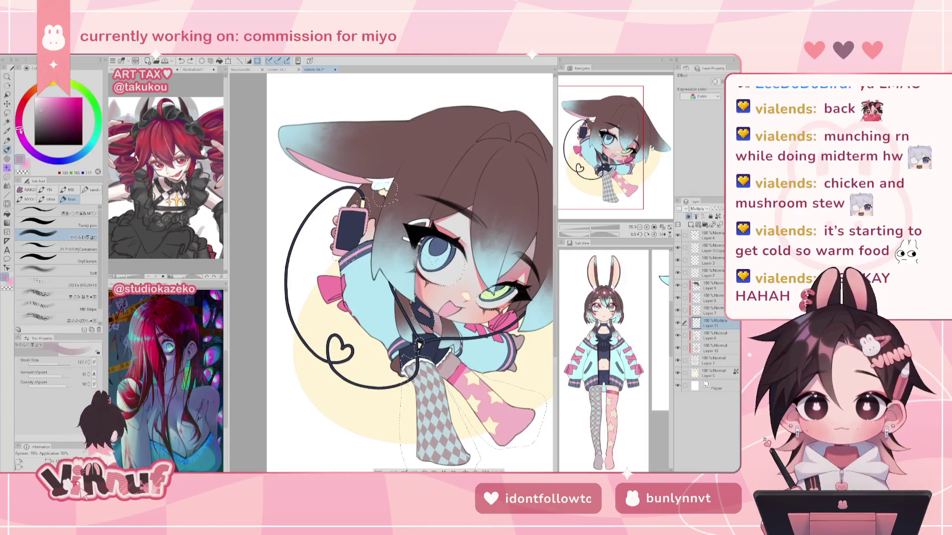
{"action": "left_click_drag", "start_coordinate": [379, 196], "coordinate": [389, 206]}
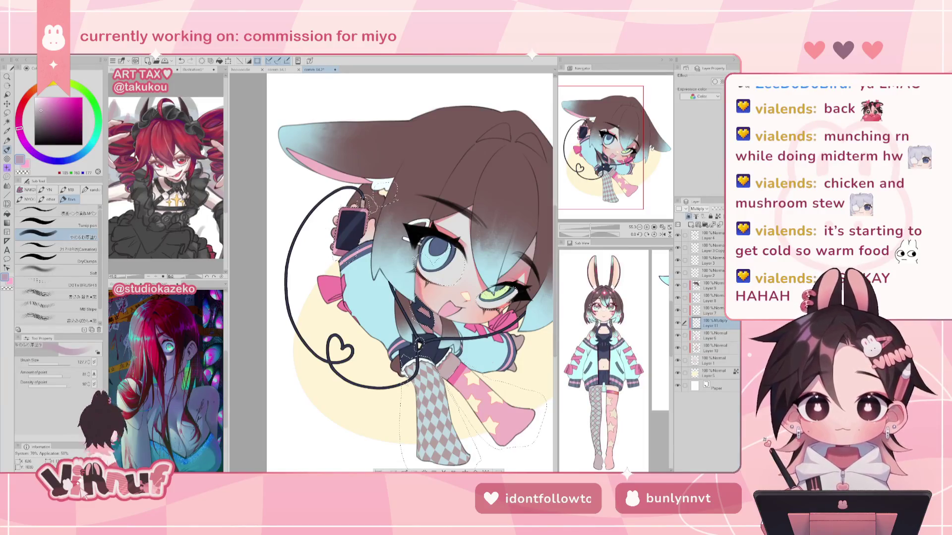
- Erase and repaint with a smaller brush, adding a pink stroke on the dark chest area
{"action": "key", "text": "e"}
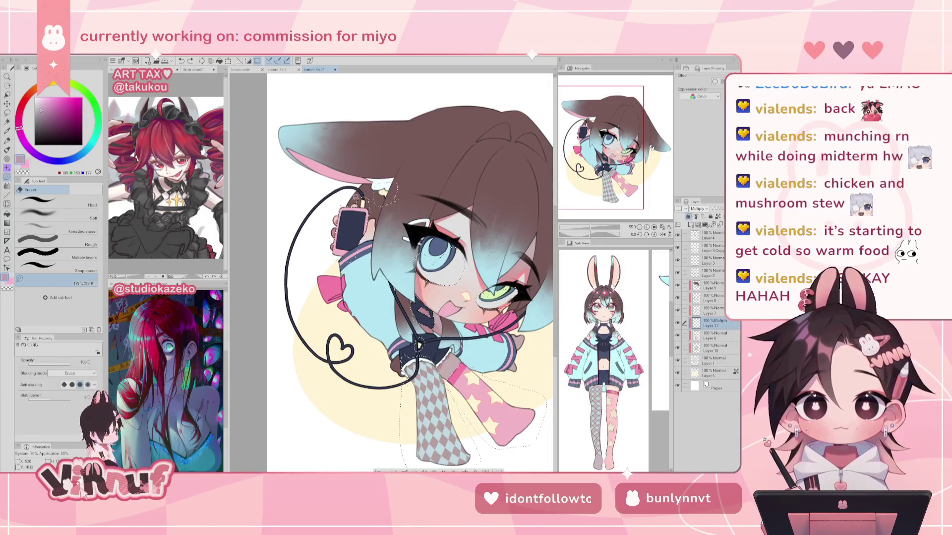
{"action": "key", "text": "b"}
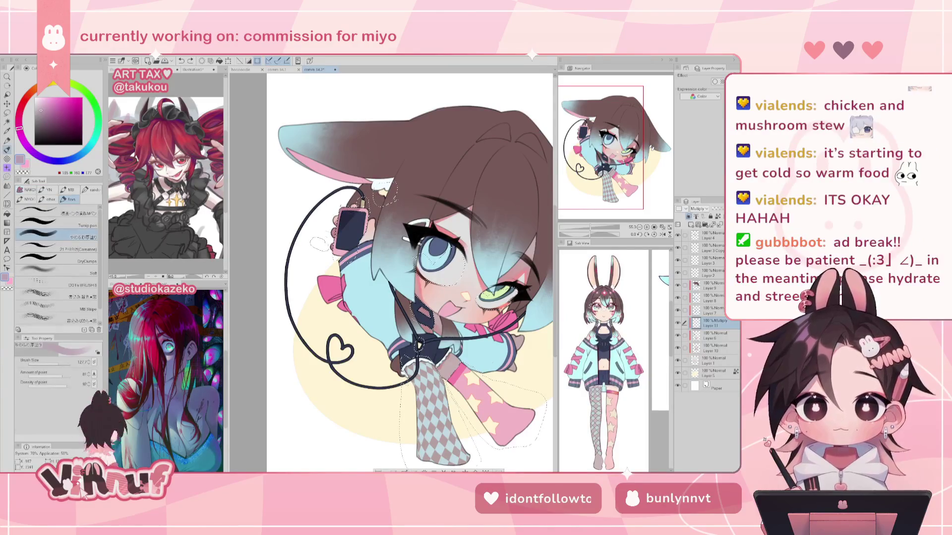
{"action": "key", "text": "bracketleft"}
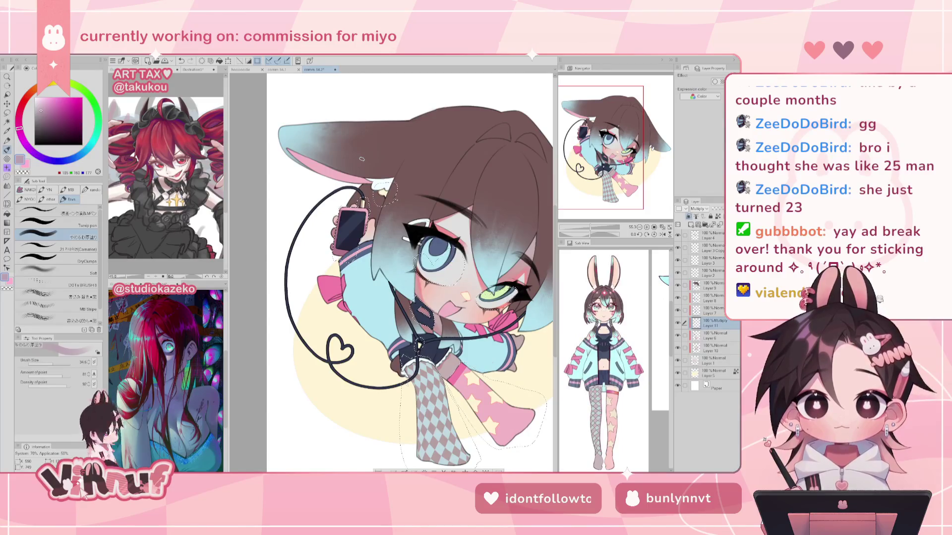
{"action": "key", "text": "h"}
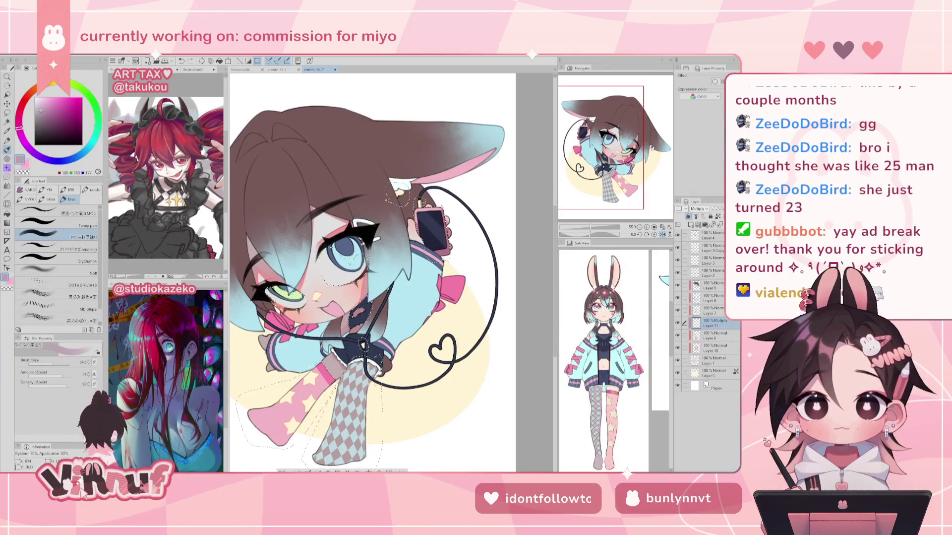
{"action": "left_click_drag", "start_coordinate": [353, 315], "coordinate": [360, 307]}
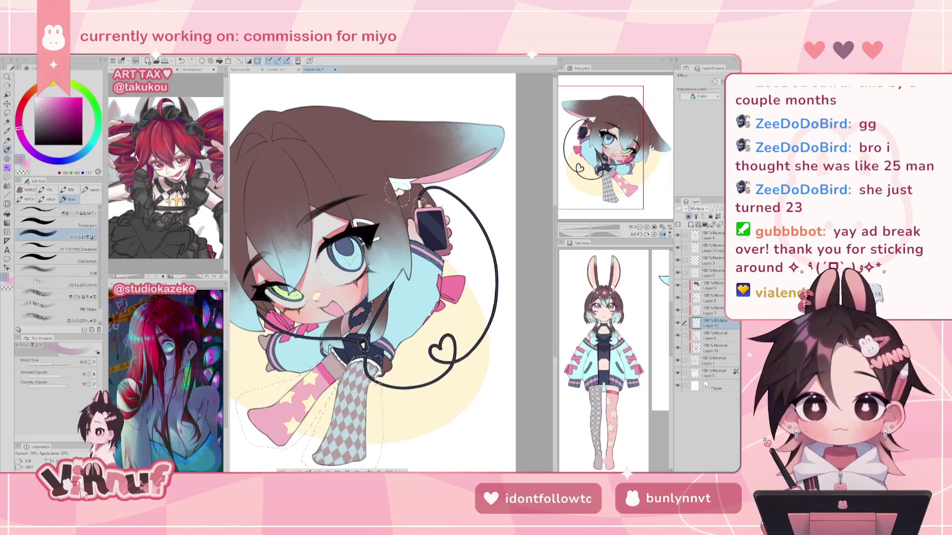
{"action": "key", "text": "h"}
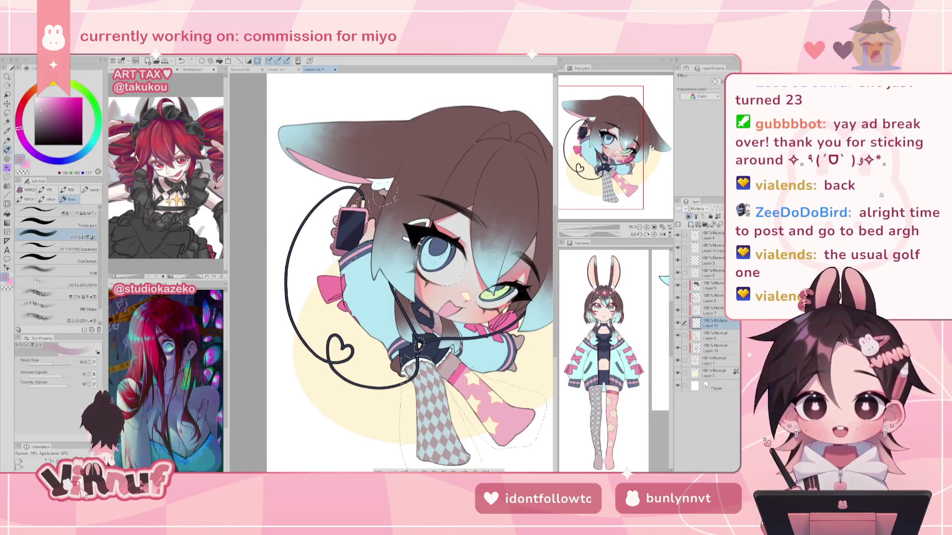
- Enlarge the brush to about 48.8 and pan across the drawing's right side
{"action": "left_click_drag", "start_coordinate": [412, 278], "coordinate": [388, 242]}
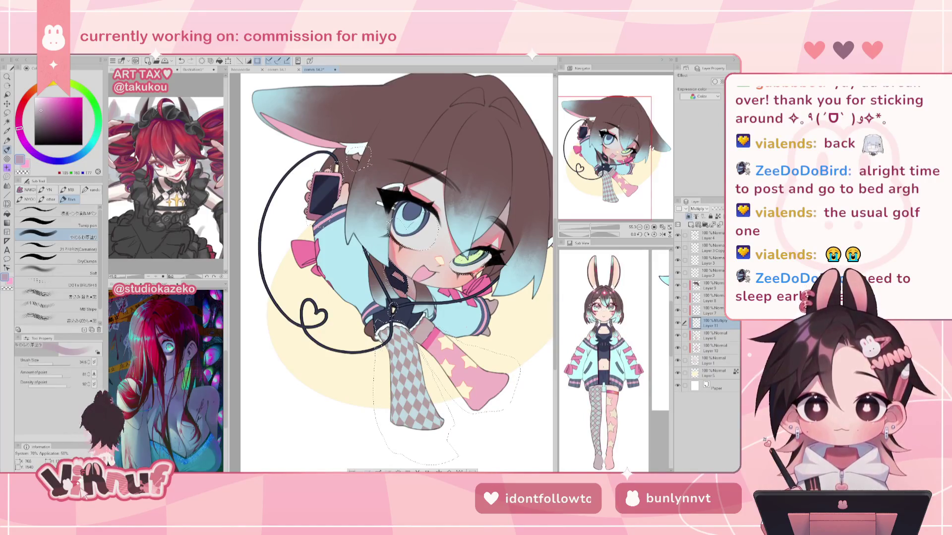
{"action": "left_click_drag", "start_coordinate": [53, 362], "coordinate": [59, 363]}
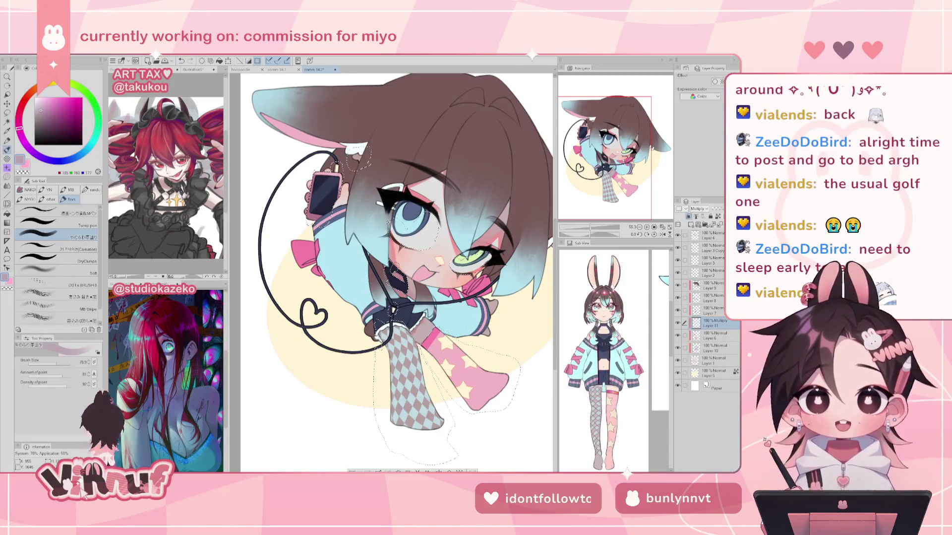
{"action": "mouse_move", "coordinate": [535, 230]}
{"action": "left_mouse_down"}
{"action": "mouse_move", "coordinate": [482, 225]}
{"action": "mouse_move", "coordinate": [505, 231]}
{"action": "left_mouse_up"}
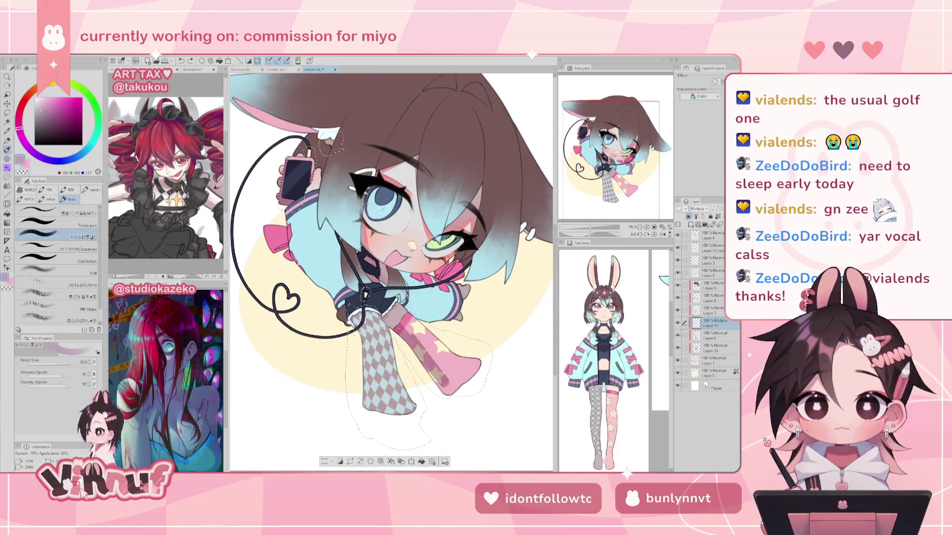
{"action": "key", "text": "ctrl+0"}
{"action": "key", "text": "ctrl+plus"}
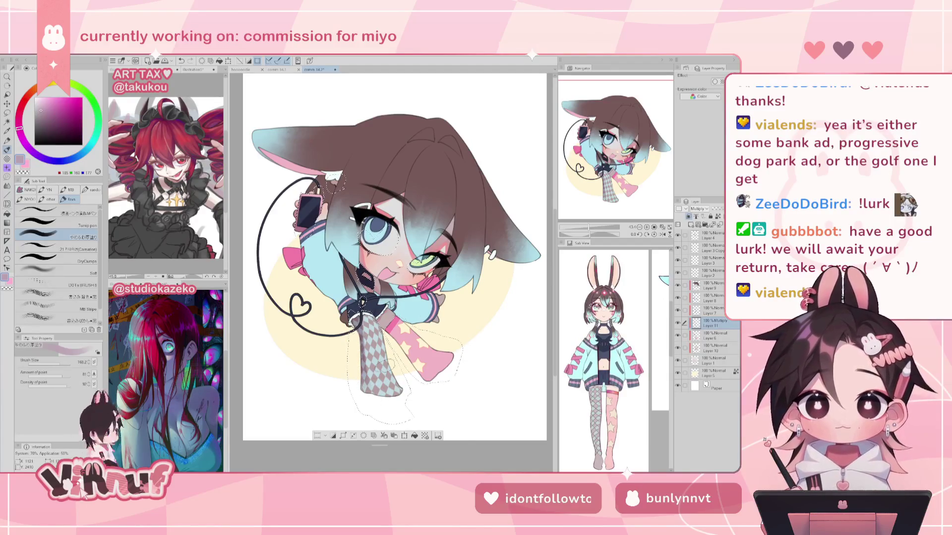
- Paint darker shading on the checkered stocking's lower part, comparing before and after with undo/redo
{"action": "key", "text": "h"}
{"action": "key", "text": "h"}
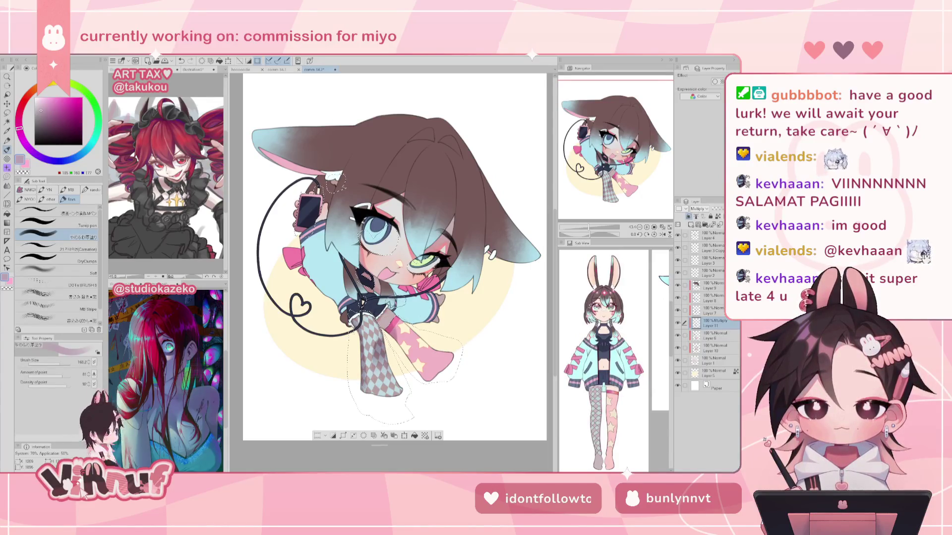
{"action": "mouse_move", "coordinate": [385, 362]}
{"action": "left_mouse_down"}
{"action": "mouse_move", "coordinate": [382, 390]}
{"action": "mouse_move", "coordinate": [392, 354]}
{"action": "mouse_move", "coordinate": [396, 410]}
{"action": "mouse_move", "coordinate": [370, 392]}
{"action": "mouse_move", "coordinate": [369, 350]}
{"action": "left_mouse_up"}
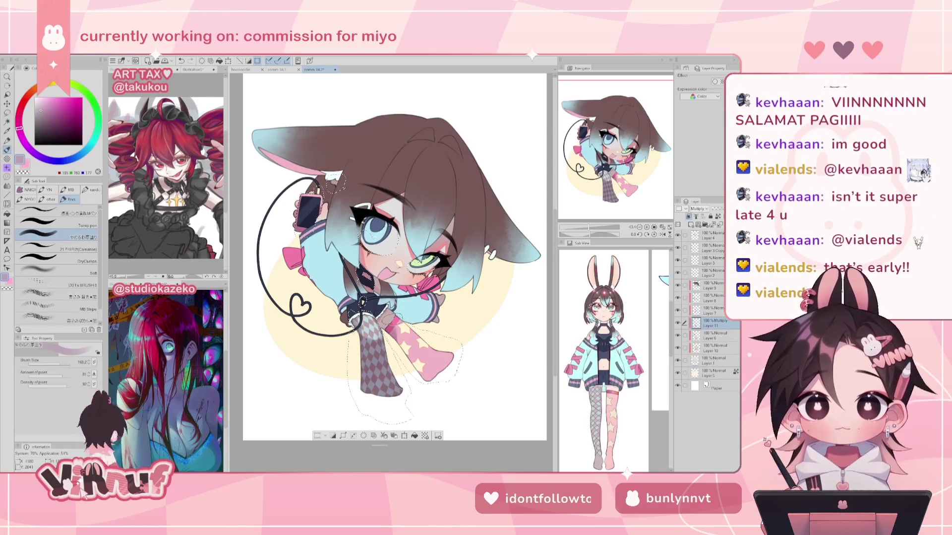
{"action": "left_click_drag", "start_coordinate": [371, 341], "coordinate": [382, 390]}
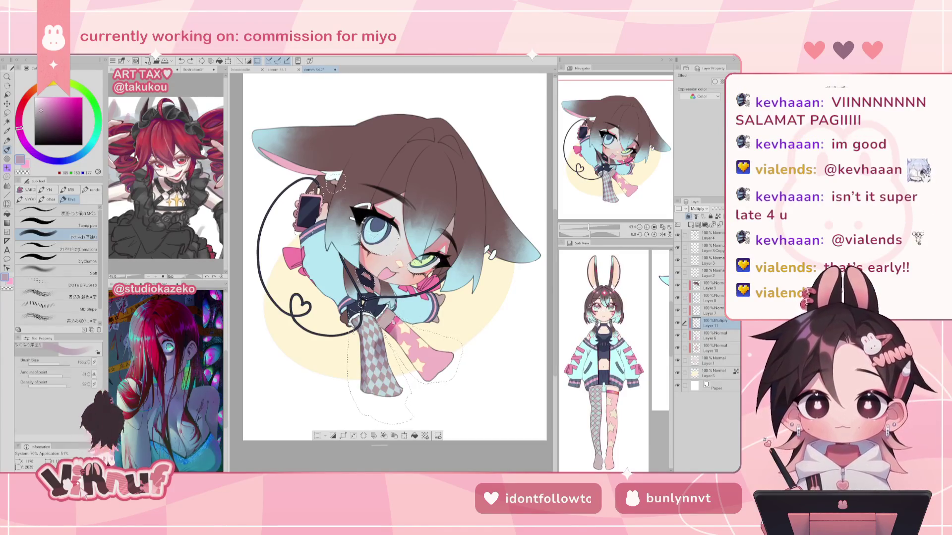
{"action": "key", "text": "ctrl+z"}
{"action": "key", "text": "ctrl+y"}
{"action": "key", "text": "ctrl+z"}
{"action": "key", "text": "ctrl+y"}
{"action": "key", "text": "ctrl+z"}
{"action": "key", "text": "ctrl+y"}
{"action": "key", "text": "ctrl+z"}
{"action": "key", "text": "ctrl+y"}
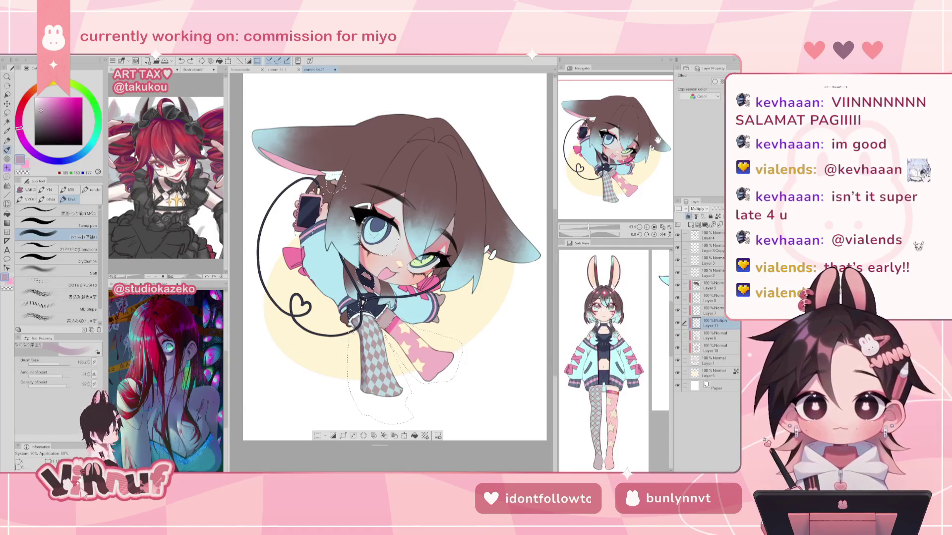
- Try pink shading on the pink stocking, then undo it
{"action": "left_click_drag", "start_coordinate": [408, 345], "coordinate": [425, 370]}
{"action": "key", "text": "ctrl+z"}
{"action": "key", "text": "ctrl+y"}
{"action": "key", "text": "ctrl+z"}
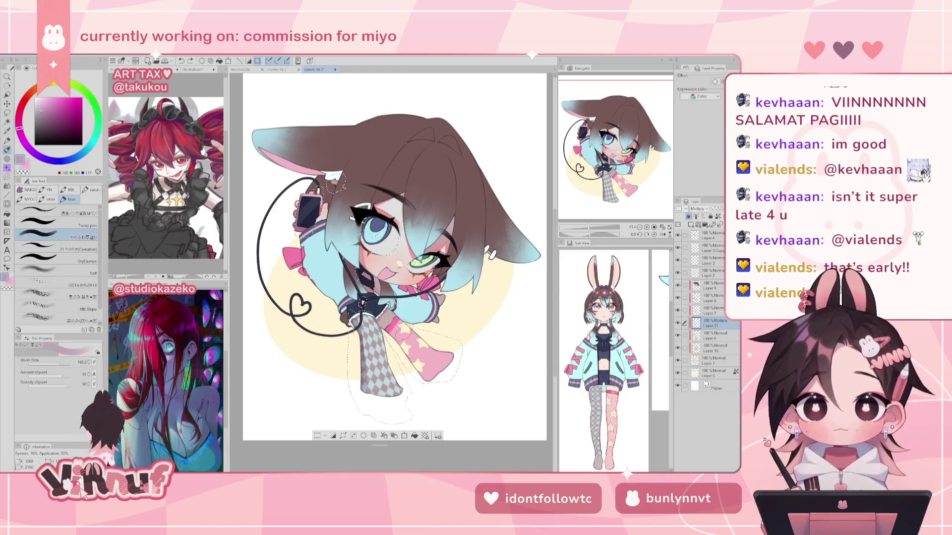
{"action": "key", "text": "m"}
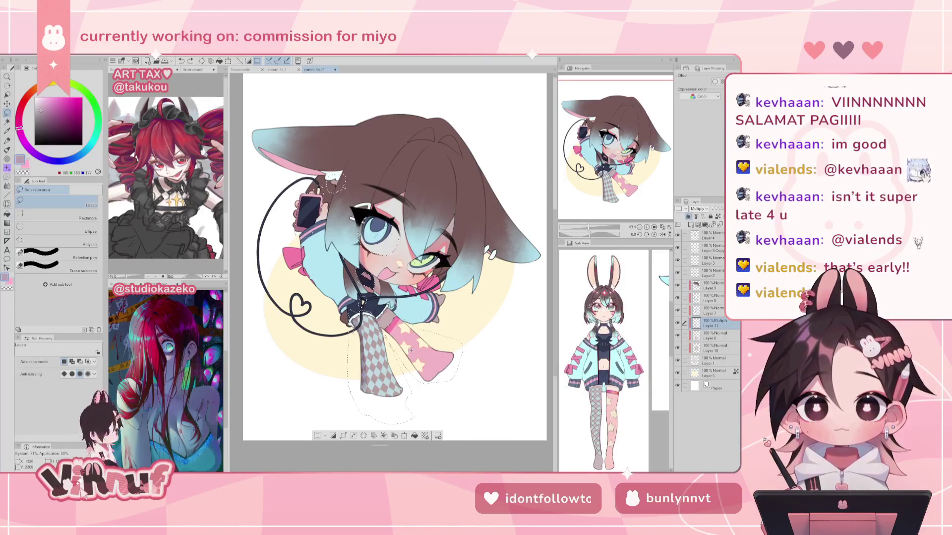
- Brush several soft pink shading strokes along the pink star stocking, checking in the mirrored view
{"action": "key", "text": "b"}
{"action": "mouse_move", "coordinate": [437, 372]}
{"action": "left_mouse_down"}
{"action": "mouse_move", "coordinate": [454, 360]}
{"action": "mouse_move", "coordinate": [419, 337]}
{"action": "left_mouse_up"}
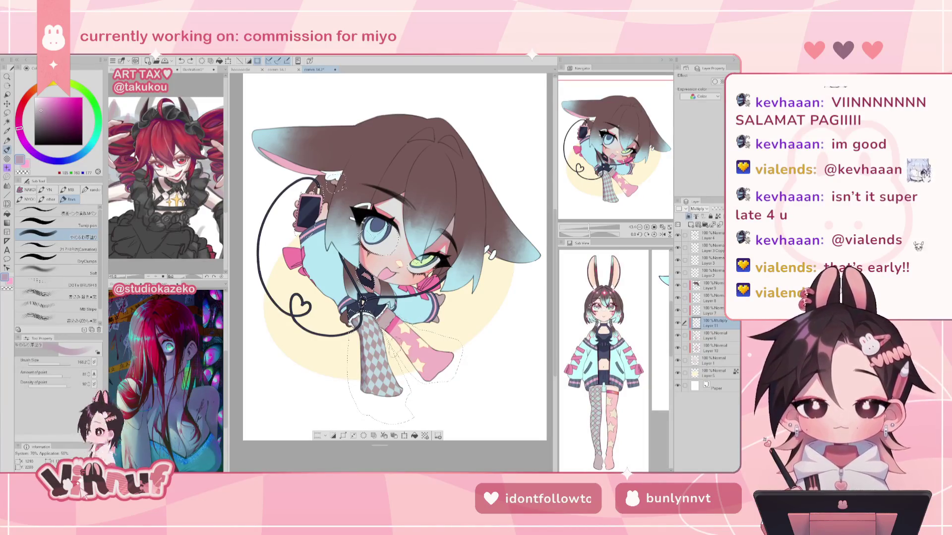
{"action": "left_click_drag", "start_coordinate": [393, 338], "coordinate": [436, 384]}
{"action": "mouse_move", "coordinate": [405, 342]}
{"action": "left_mouse_down"}
{"action": "mouse_move", "coordinate": [436, 382]}
{"action": "mouse_move", "coordinate": [430, 353]}
{"action": "left_mouse_up"}
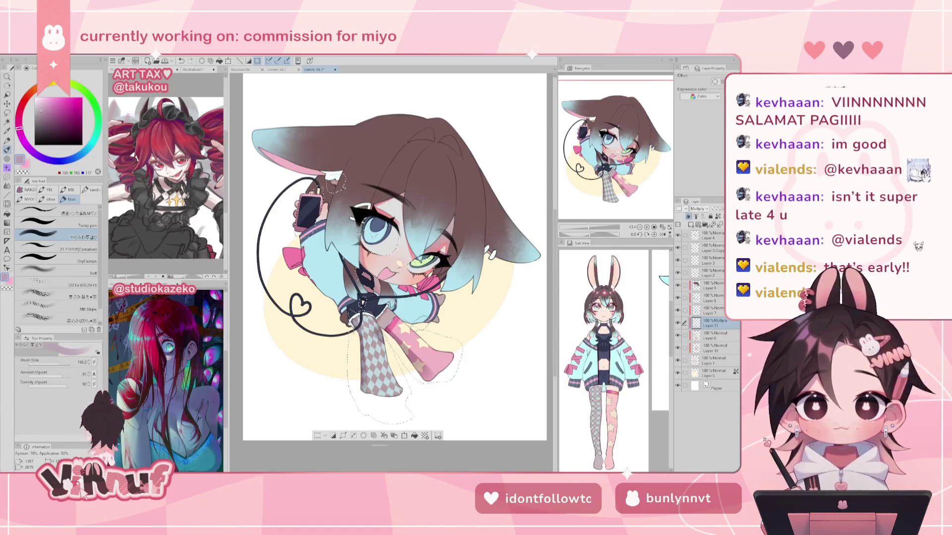
{"action": "left_click_drag", "start_coordinate": [414, 353], "coordinate": [431, 376]}
{"action": "mouse_move", "coordinate": [391, 335]}
{"action": "left_mouse_down"}
{"action": "mouse_move", "coordinate": [429, 377]}
{"action": "mouse_move", "coordinate": [444, 386]}
{"action": "mouse_move", "coordinate": [449, 373]}
{"action": "mouse_move", "coordinate": [454, 382]}
{"action": "left_mouse_up"}
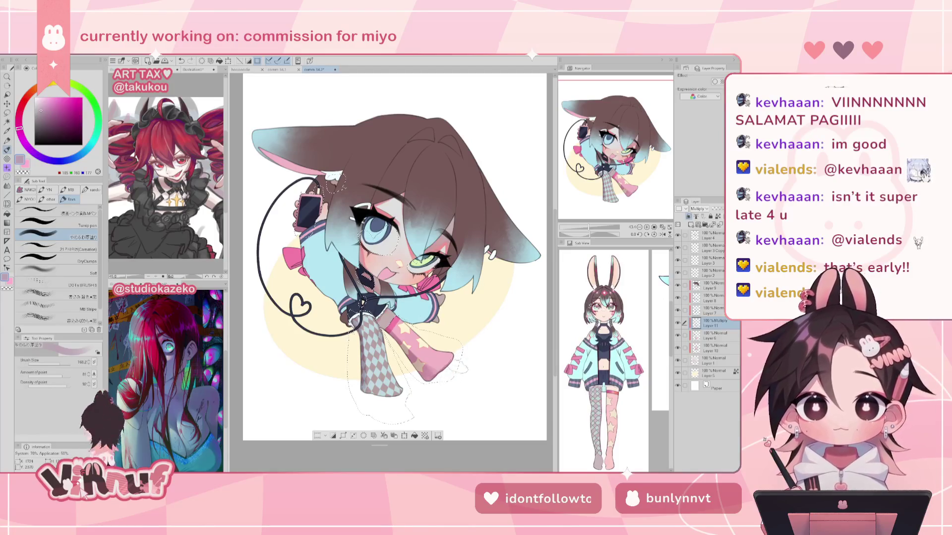
{"action": "key", "text": "h"}
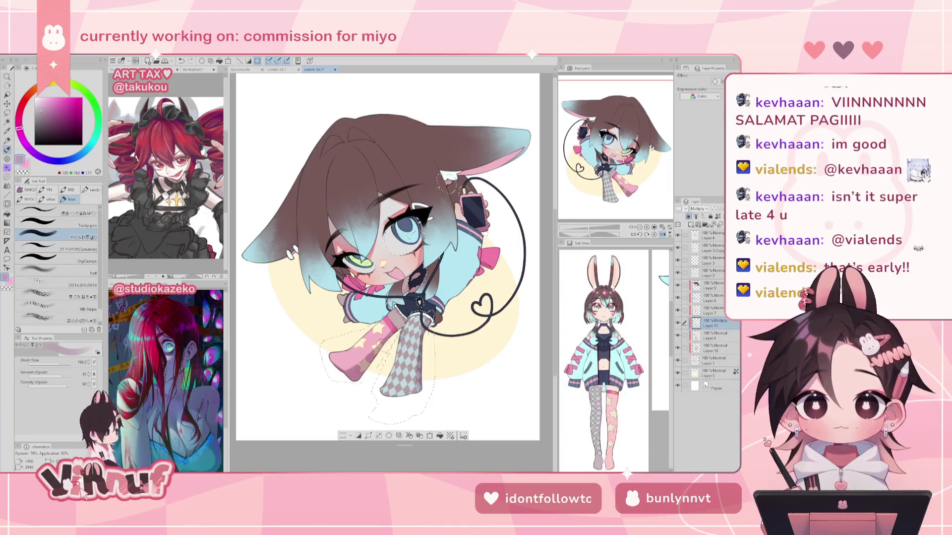
{"action": "key", "text": "h"}
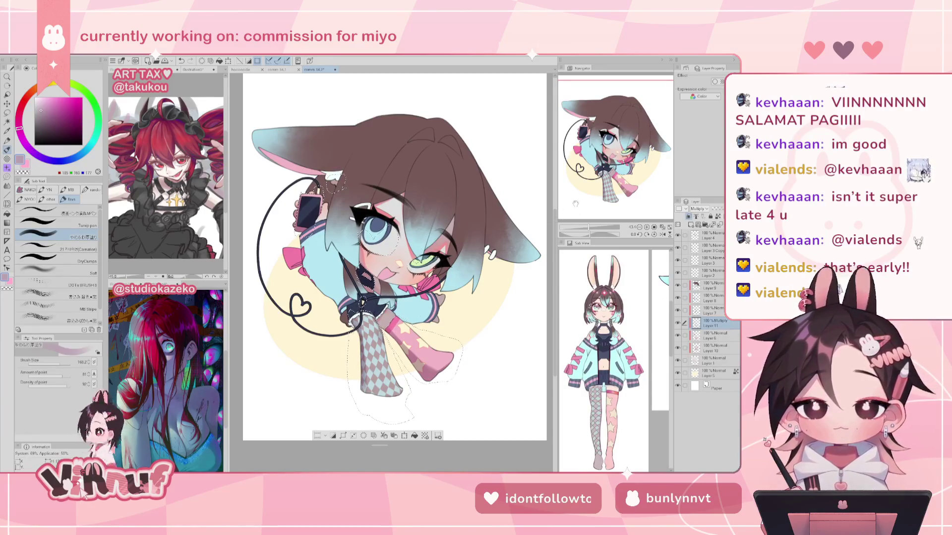
- Clear the stocking selection and save the commission file
{"action": "key", "text": "e"}
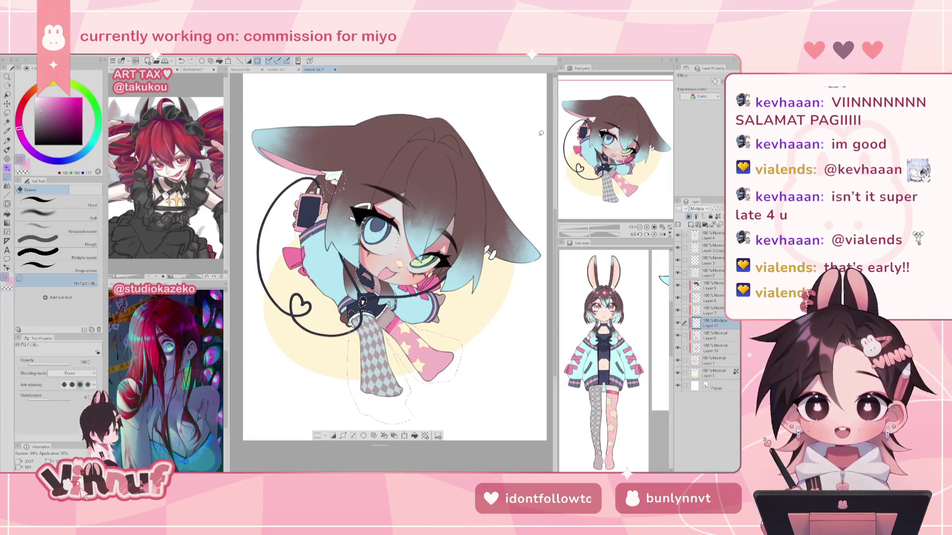
{"action": "key", "text": "ctrl+d"}
{"action": "left_click", "coordinate": [662, 225]}
{"action": "key", "text": "ctrl+s"}
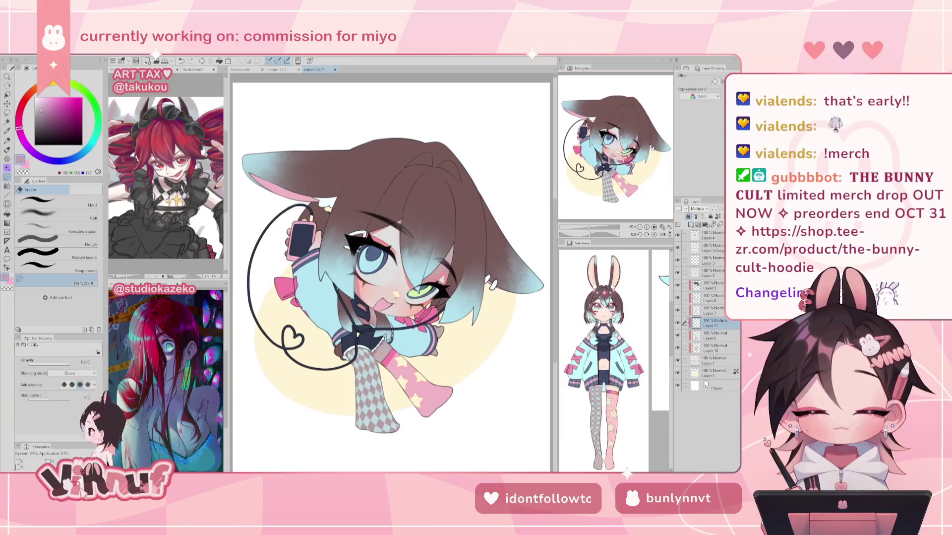
- On Layer 6, add dusty-pink shading near the top of the stocking
{"action": "left_click", "coordinate": [709, 336]}
{"action": "left_click", "coordinate": [365, 319], "text": "alt"}
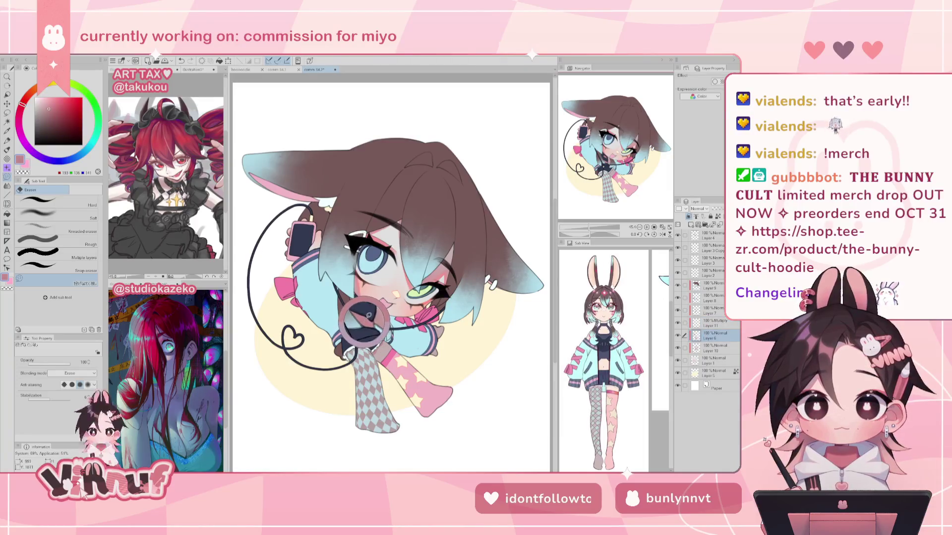
{"action": "key", "text": "b"}
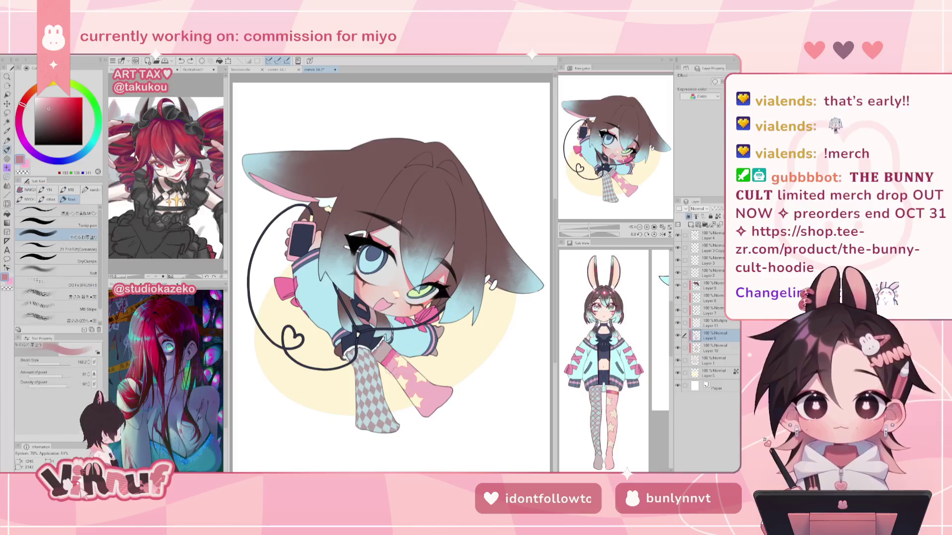
{"action": "left_click_drag", "start_coordinate": [376, 359], "coordinate": [390, 373]}
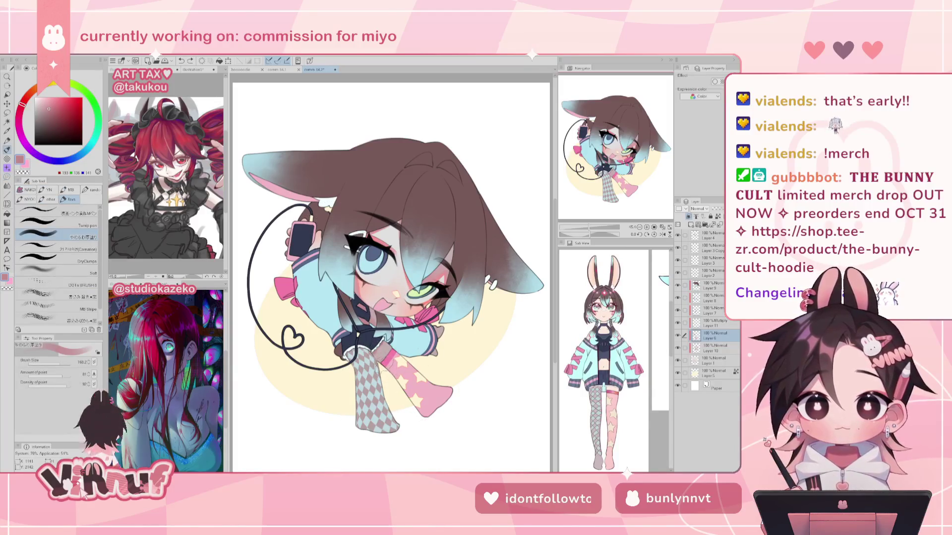
{"action": "left_click", "coordinate": [678, 336]}
{"action": "left_click", "coordinate": [678, 336]}
{"action": "left_click", "coordinate": [708, 346]}
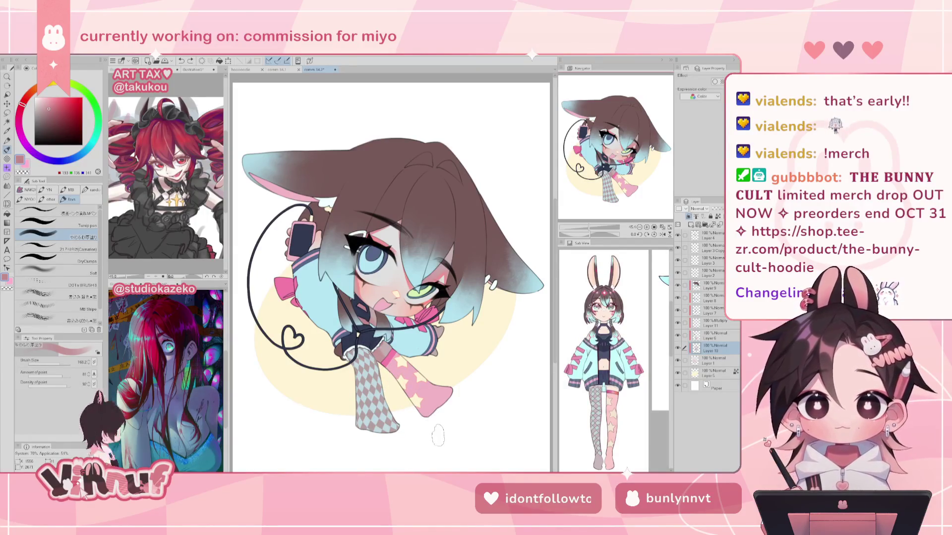
{"action": "key", "text": "h"}
{"action": "key", "text": "h"}
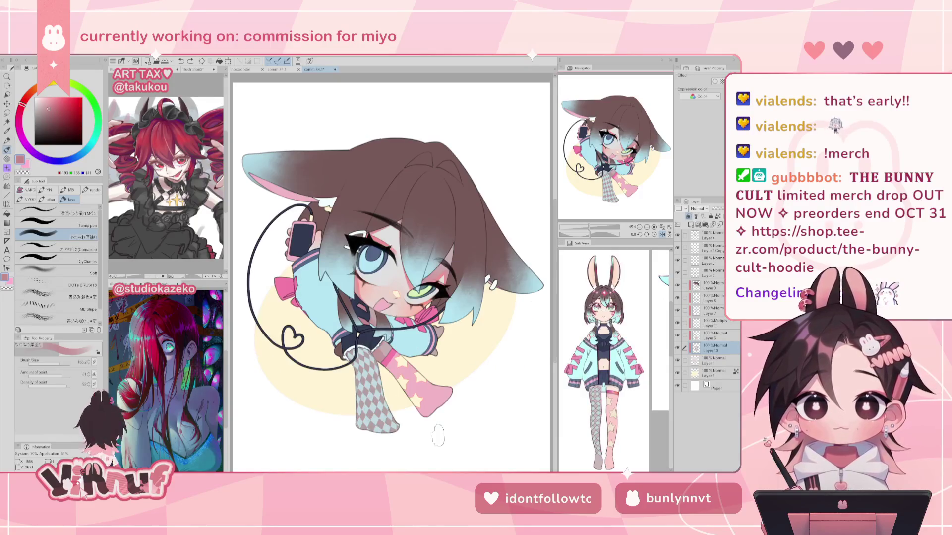
- Darken the top of the pink sock and add faint dusty-pink marks near the chin
{"action": "left_click_drag", "start_coordinate": [390, 345], "coordinate": [383, 353]}
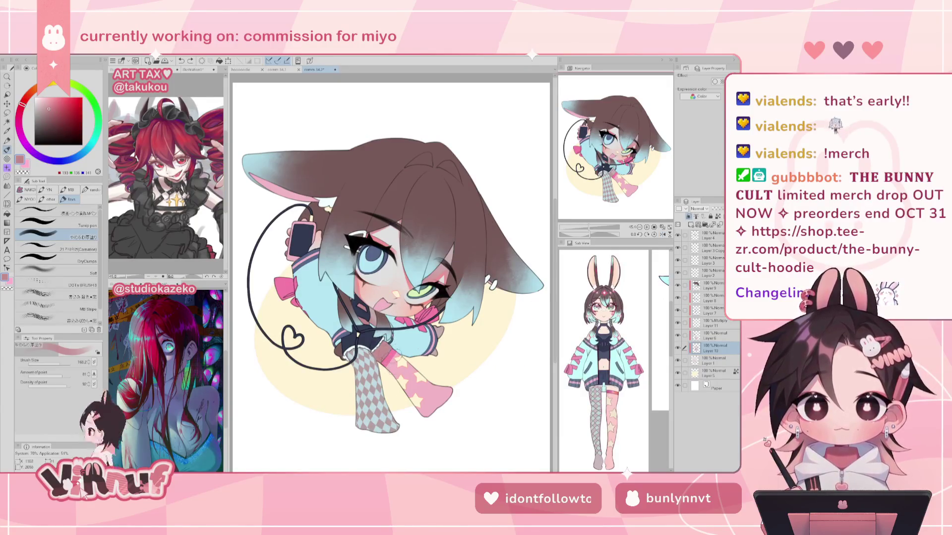
{"action": "left_click", "coordinate": [441, 330], "text": "alt"}
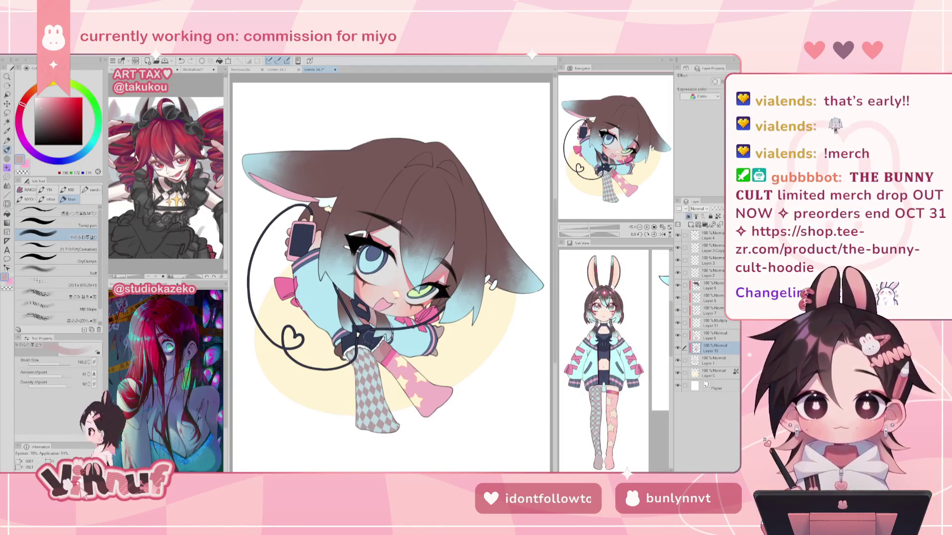
{"action": "left_click", "coordinate": [386, 345], "text": "alt"}
{"action": "left_click_drag", "start_coordinate": [370, 342], "coordinate": [390, 329]}
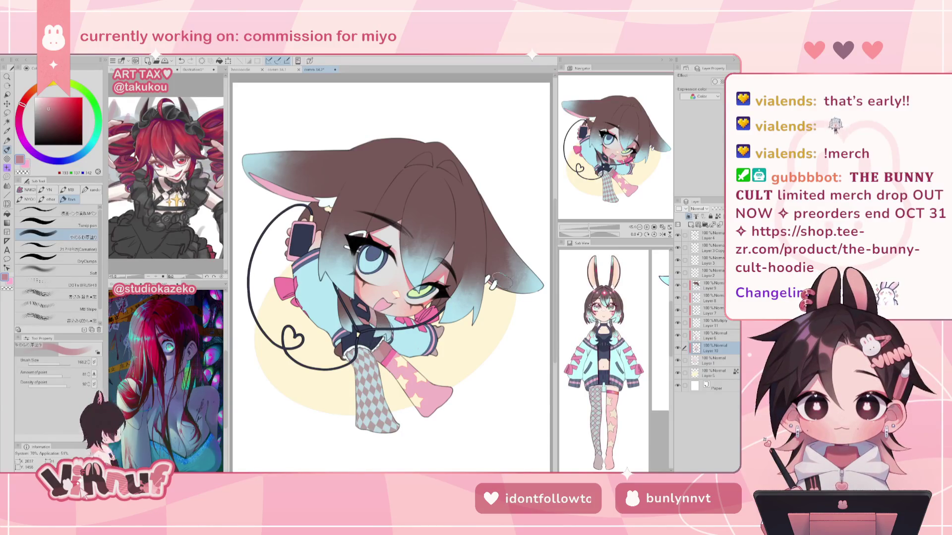
{"action": "key", "text": "h"}
{"action": "key", "text": "h"}
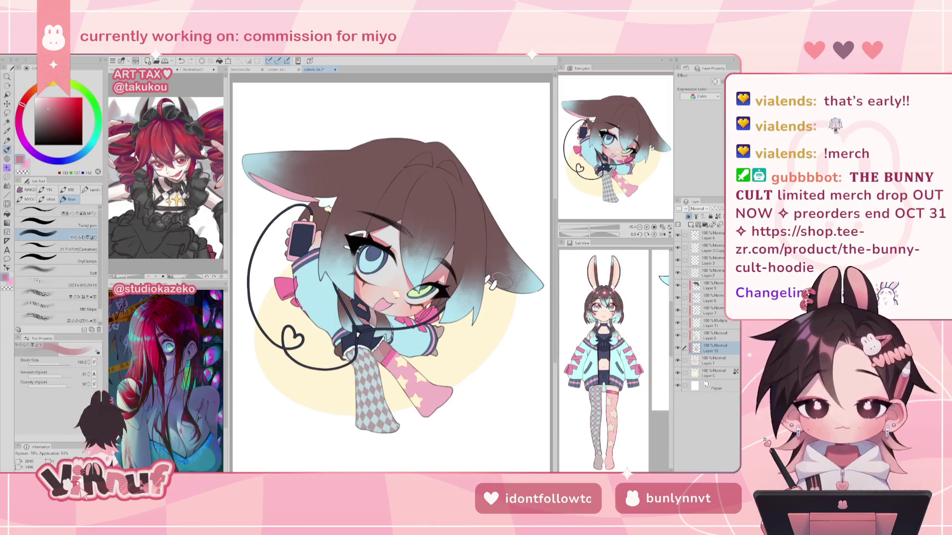
- Touch up a small mark near the ear tip, then sample the background circle's pale yellow
{"action": "left_click_drag", "start_coordinate": [500, 281], "coordinate": [495, 283]}
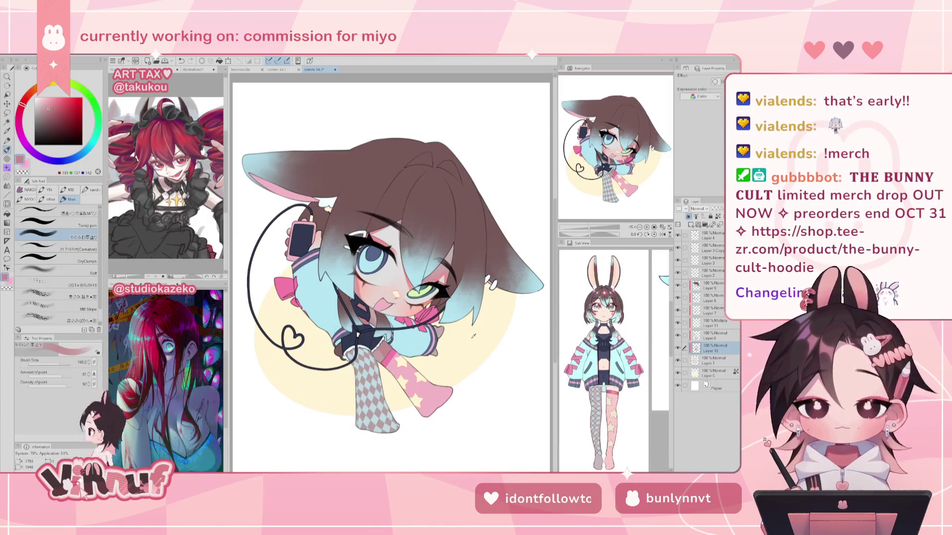
{"action": "left_click", "coordinate": [428, 371], "text": "alt"}
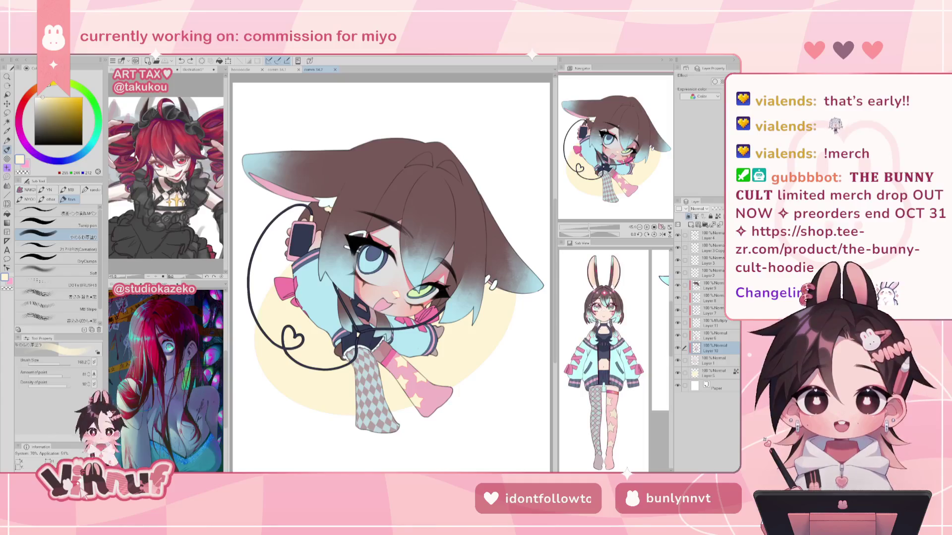
{"action": "double_click", "coordinate": [678, 335]}
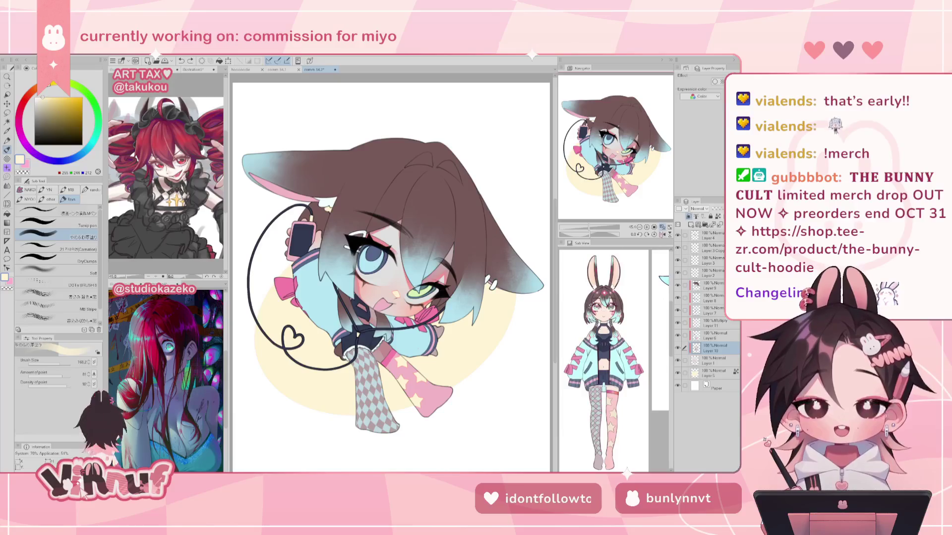
- Save the comm 34.2 drawing and zoom in on the neck area
{"action": "key", "text": "ctrl+s"}
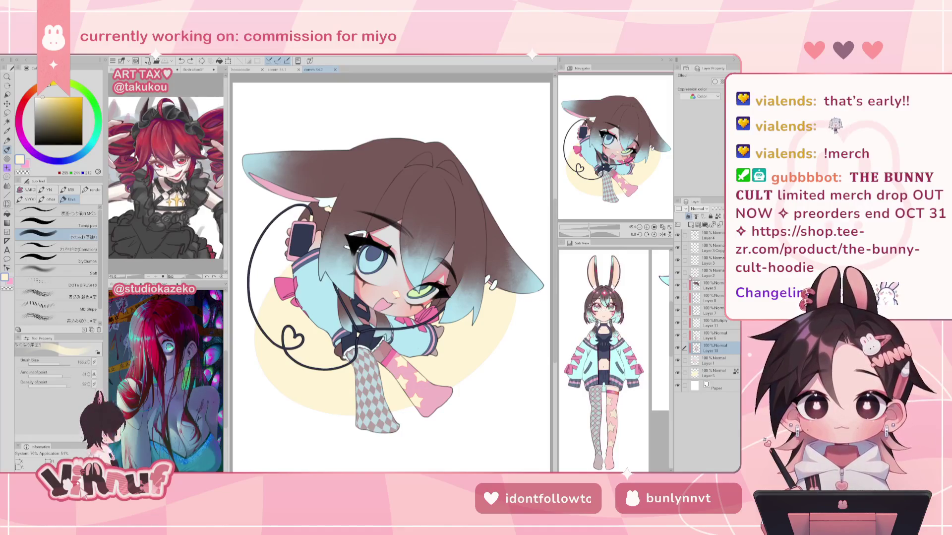
{"action": "key", "text": "ctrl+z"}
{"action": "key", "text": "ctrl+y"}
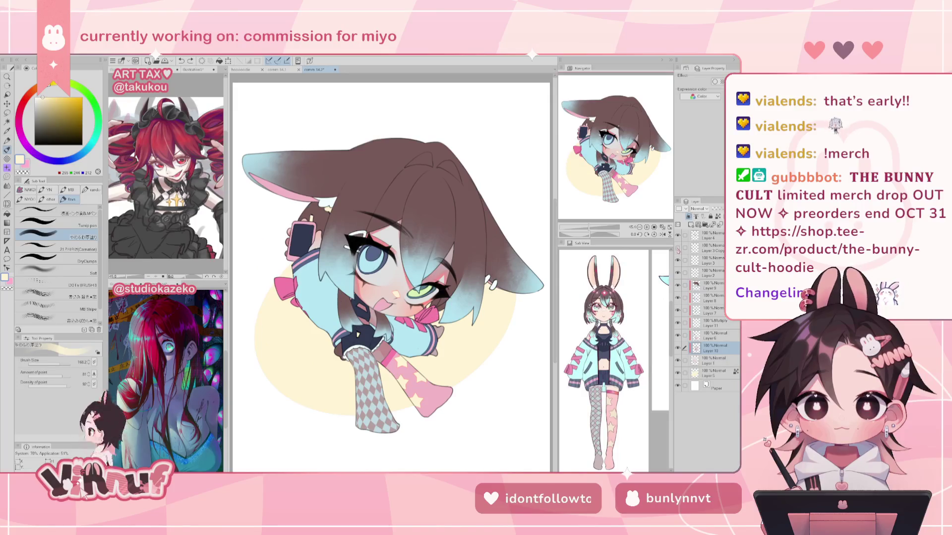
{"action": "scroll", "coordinate": [329, 315], "scroll_direction": "up", "scroll_amount": 5}
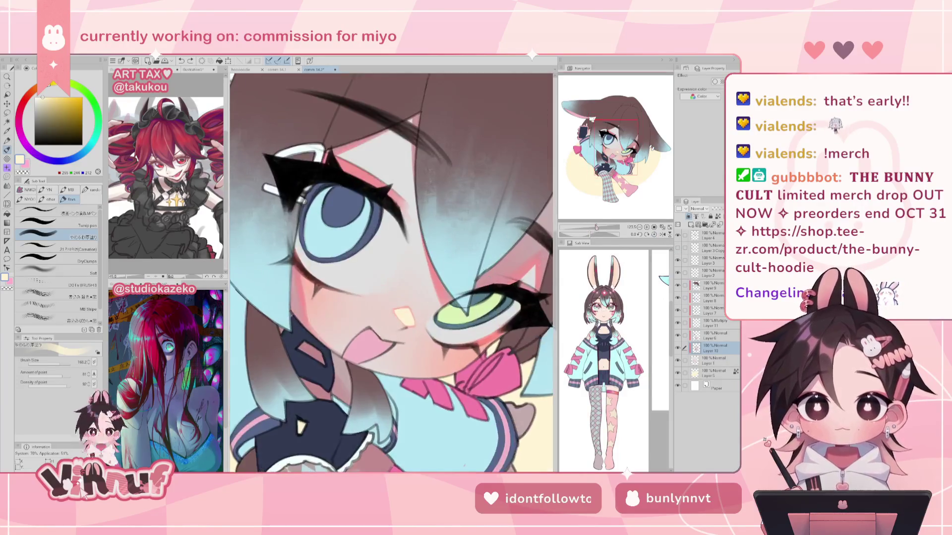
{"action": "left_click_drag", "start_coordinate": [392, 273], "coordinate": [399, 280]}
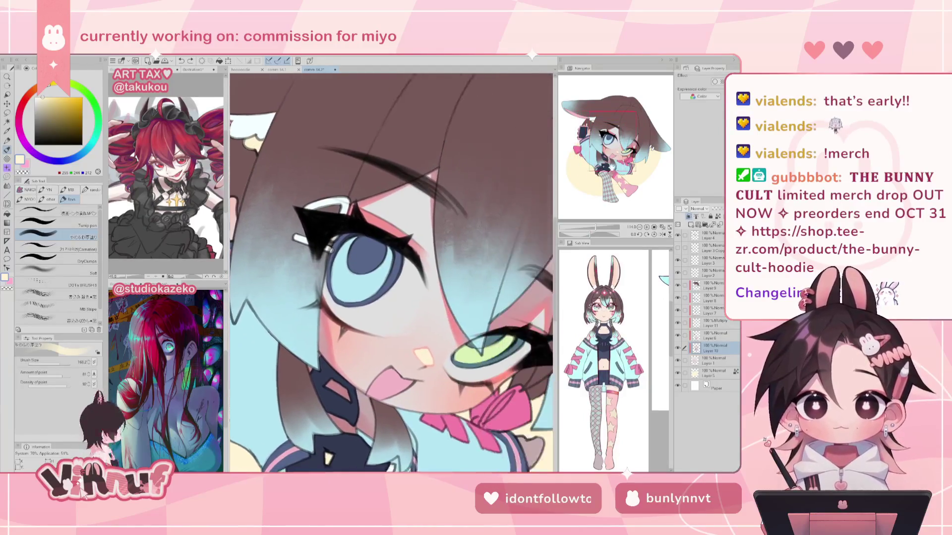
- Select Layer 3 Copy and set the pen colour to navy for the choker straps
{"action": "left_click", "coordinate": [697, 259]}
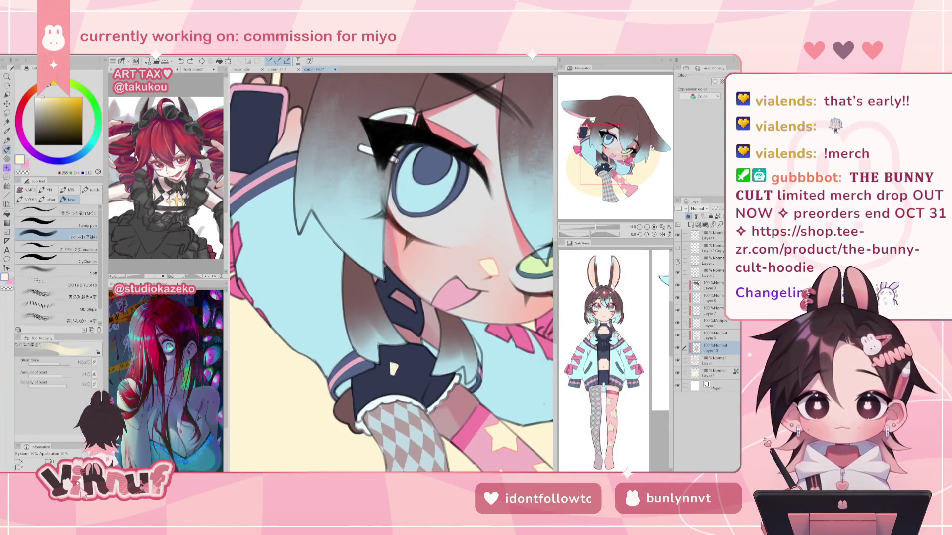
{"action": "key", "text": "e"}
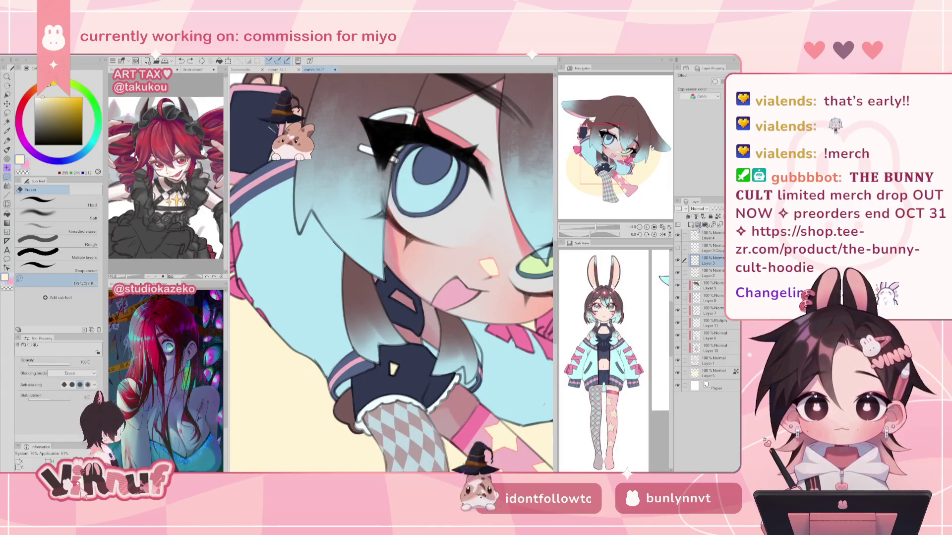
{"action": "left_click", "coordinate": [714, 247]}
{"action": "scroll", "coordinate": [392, 272], "scroll_direction": "up", "scroll_amount": 2}
{"action": "scroll", "coordinate": [399, 293], "scroll_direction": "up", "scroll_amount": 3}
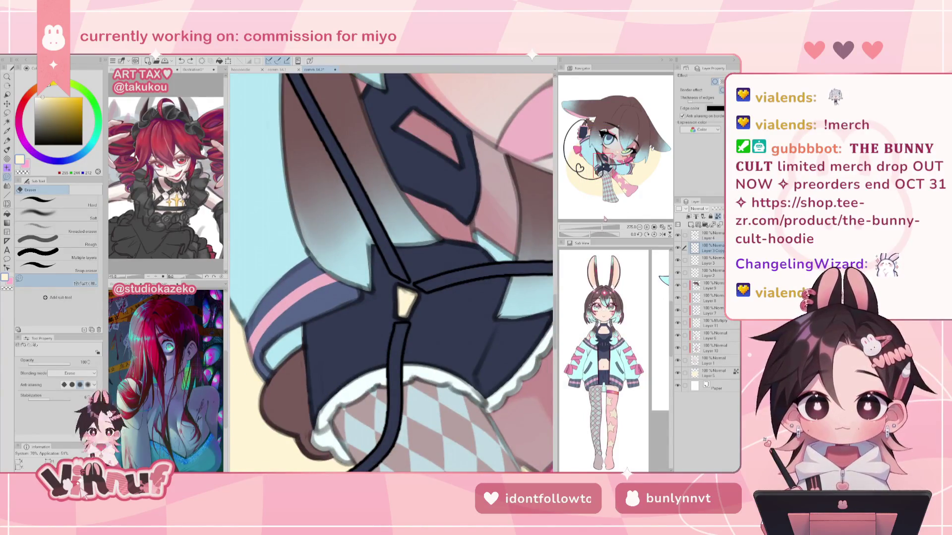
{"action": "key", "text": "p"}
{"action": "left_click", "coordinate": [77, 224]}
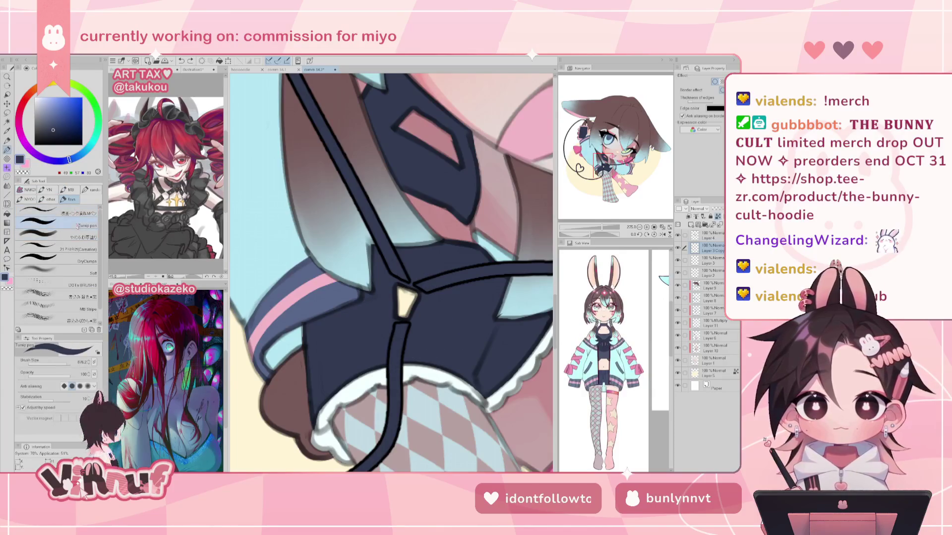
- Shrink the pen to 0.7 and redraw the strap outline along the choker junction
{"action": "left_click_drag", "start_coordinate": [62, 364], "coordinate": [44, 360]}
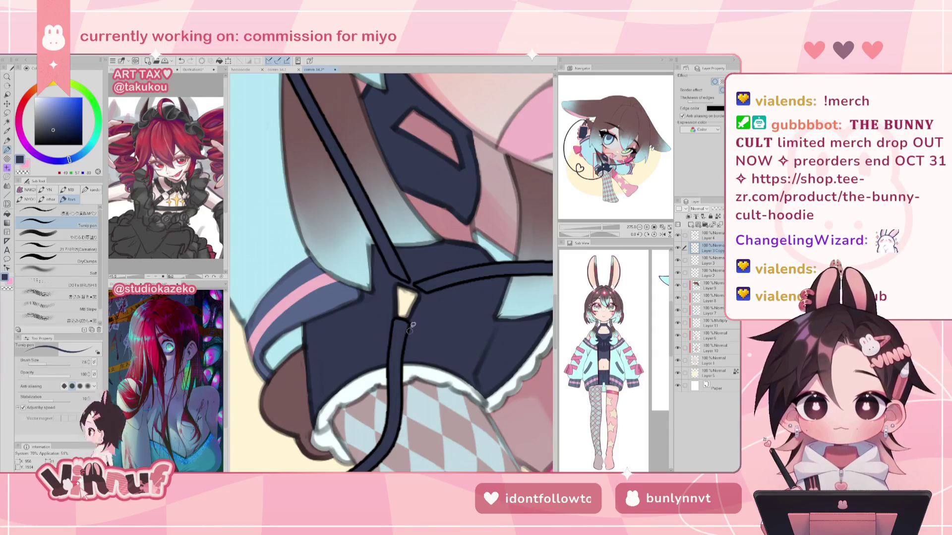
{"action": "key", "text": "e"}
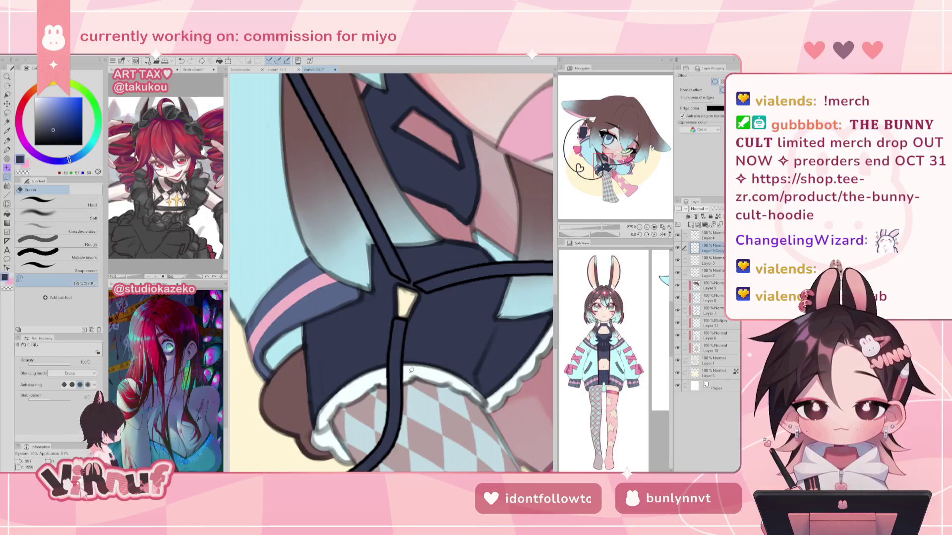
{"action": "key", "text": "p"}
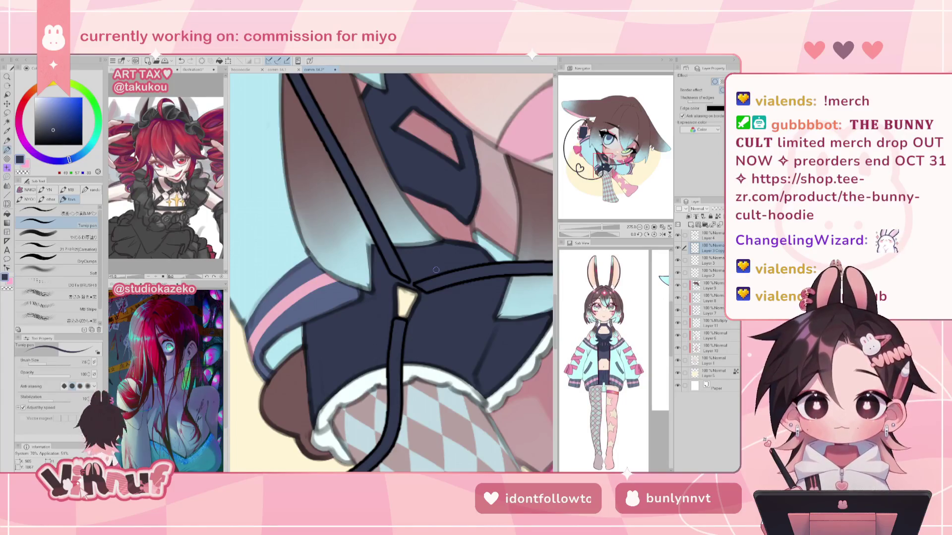
{"action": "left_click_drag", "start_coordinate": [383, 254], "coordinate": [398, 280]}
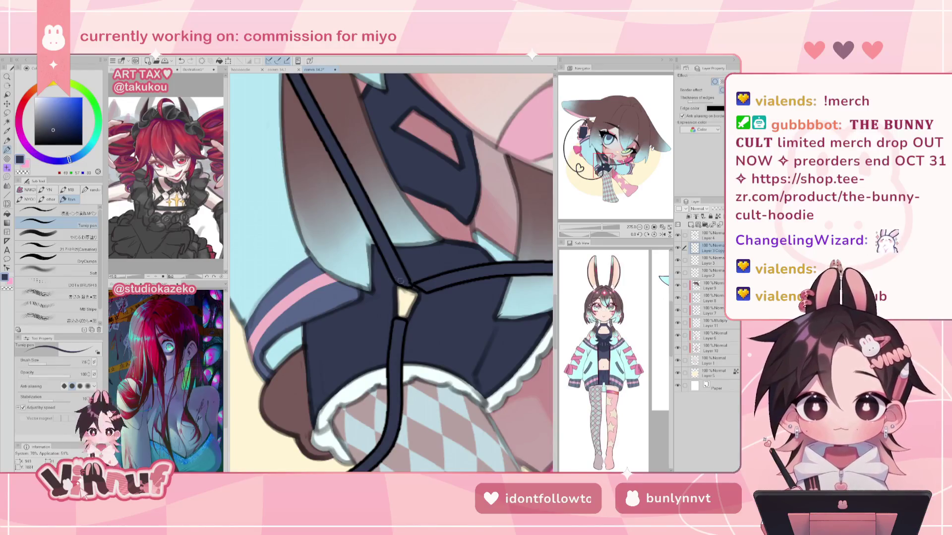
{"action": "left_click_drag", "start_coordinate": [398, 280], "coordinate": [418, 288]}
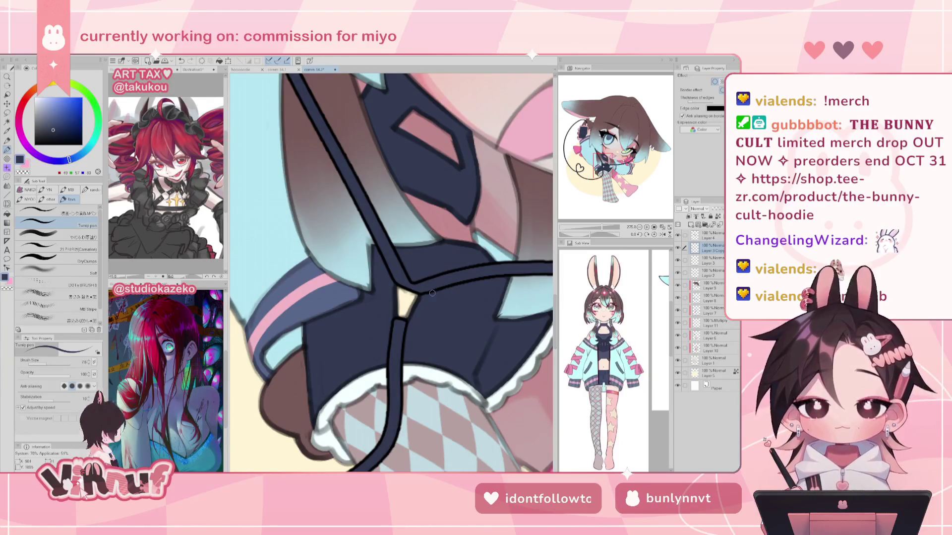
- Undo a stray erased line along the strap's top and flip the view to check
{"action": "key", "text": "e"}
{"action": "left_click_drag", "start_coordinate": [417, 297], "coordinate": [454, 287]}
{"action": "key", "text": "ctrl+z"}
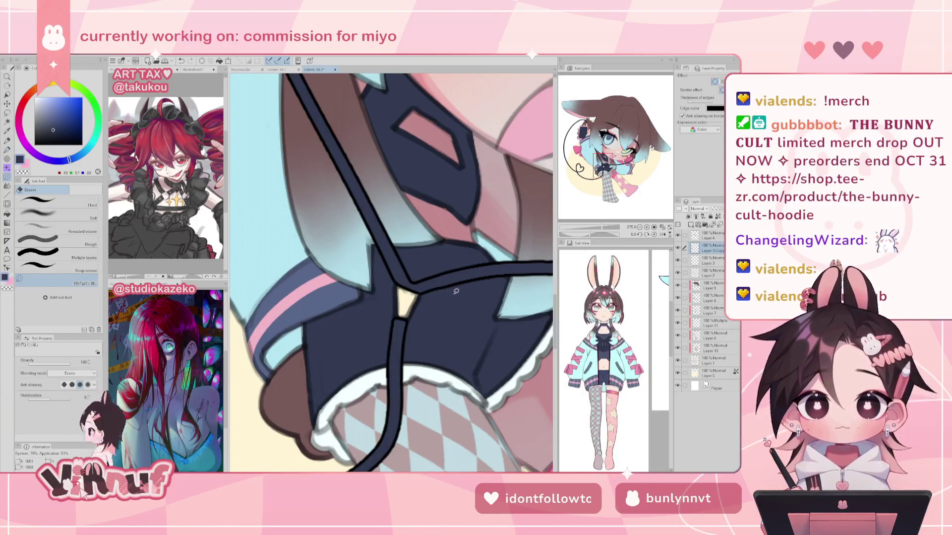
{"action": "key", "text": "h"}
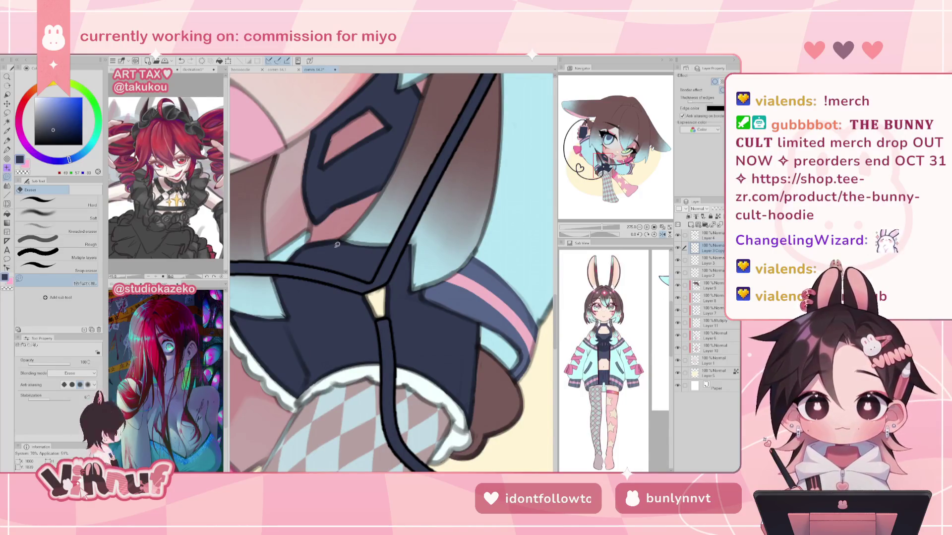
{"action": "key", "text": "h"}
{"action": "key", "text": "ctrl+0"}
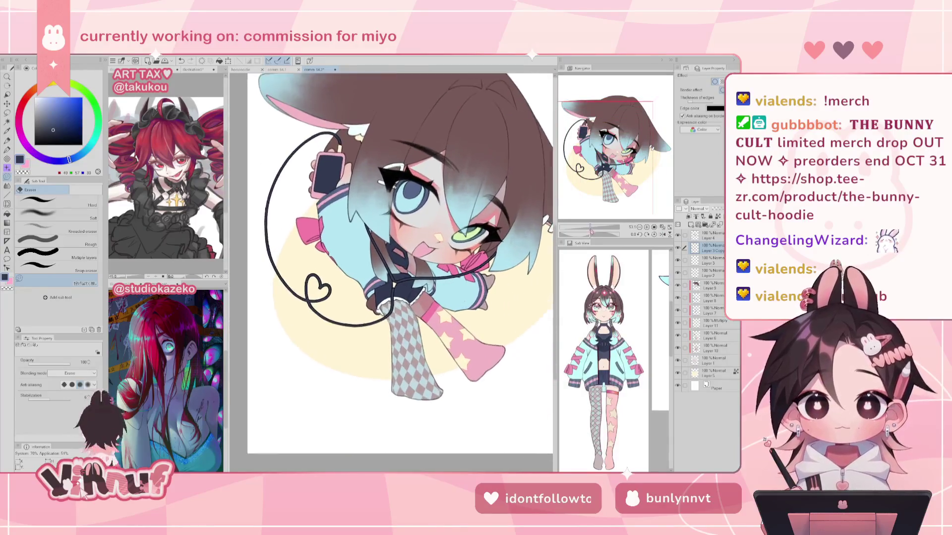
{"action": "key", "text": "ctrl+plus"}
{"action": "key", "text": "ctrl+plus"}
{"action": "key", "text": "ctrl+plus"}
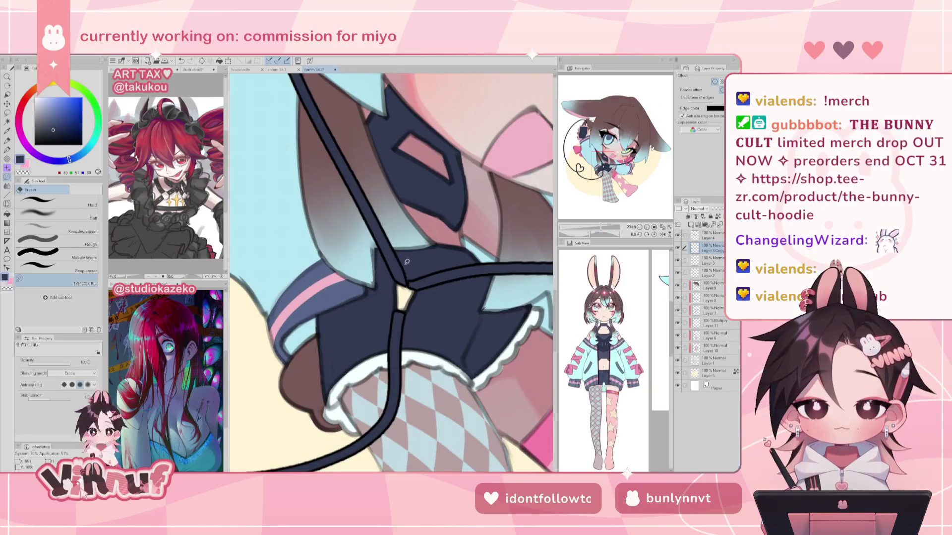
{"action": "left_click_drag", "start_coordinate": [384, 229], "coordinate": [405, 282]}
{"action": "key", "text": "ctrl+z"}
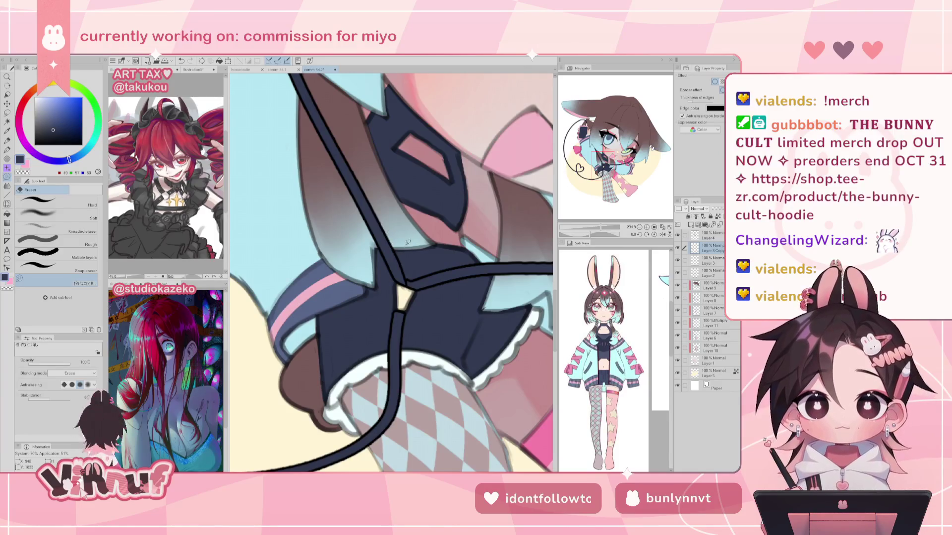
{"action": "key", "text": "h"}
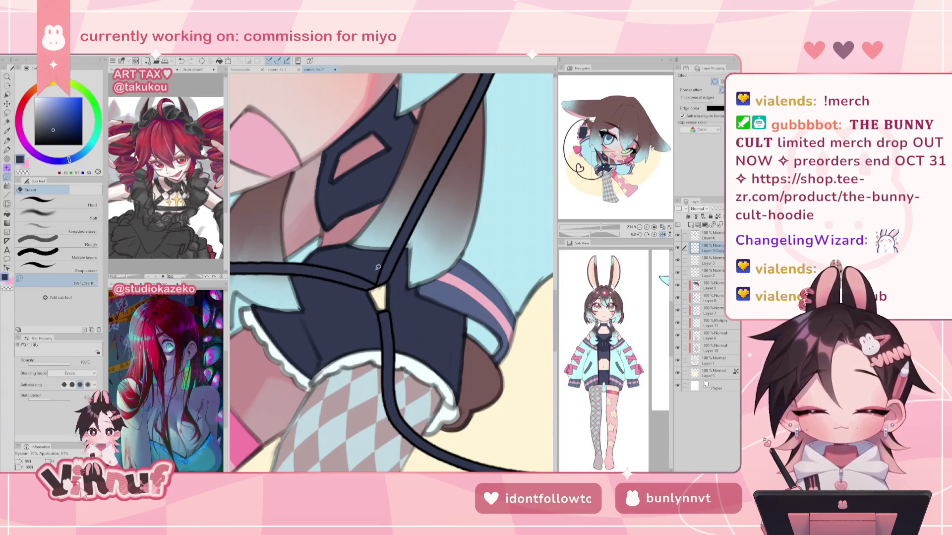
{"action": "key", "text": "h"}
{"action": "scroll", "coordinate": [399, 293], "scroll_direction": "down", "scroll_amount": 6}
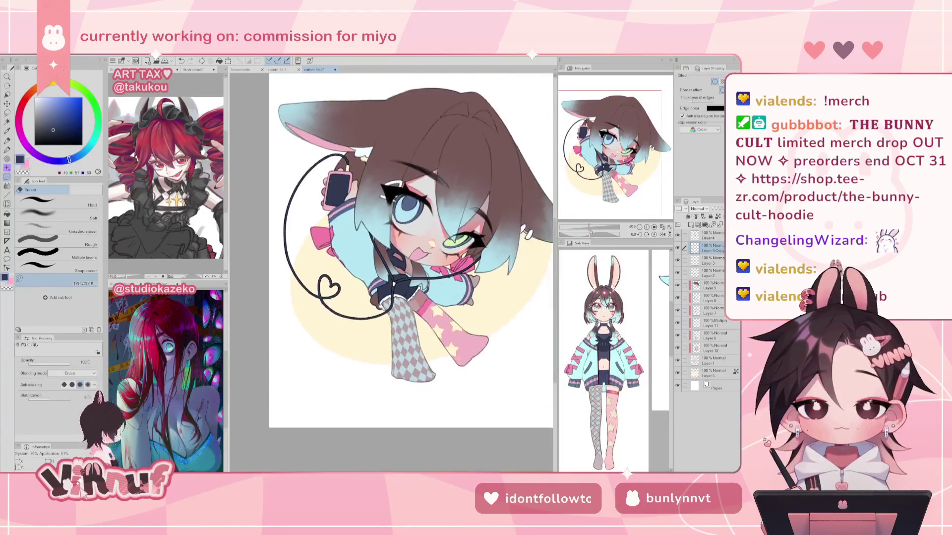
{"action": "scroll", "coordinate": [399, 293], "scroll_direction": "down", "scroll_amount": 4}
{"action": "scroll", "coordinate": [392, 273], "scroll_direction": "down", "scroll_amount": 2}
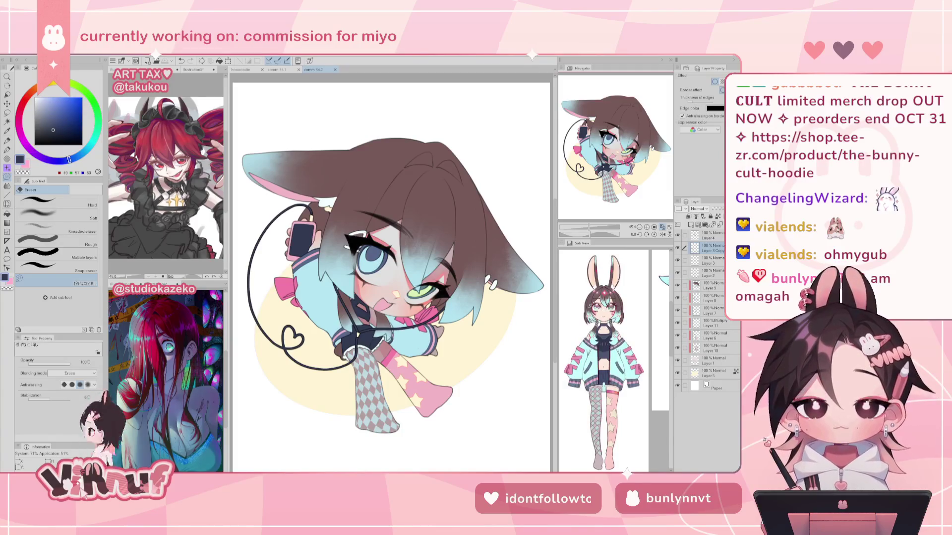
{"action": "left_click", "coordinate": [278, 69]}
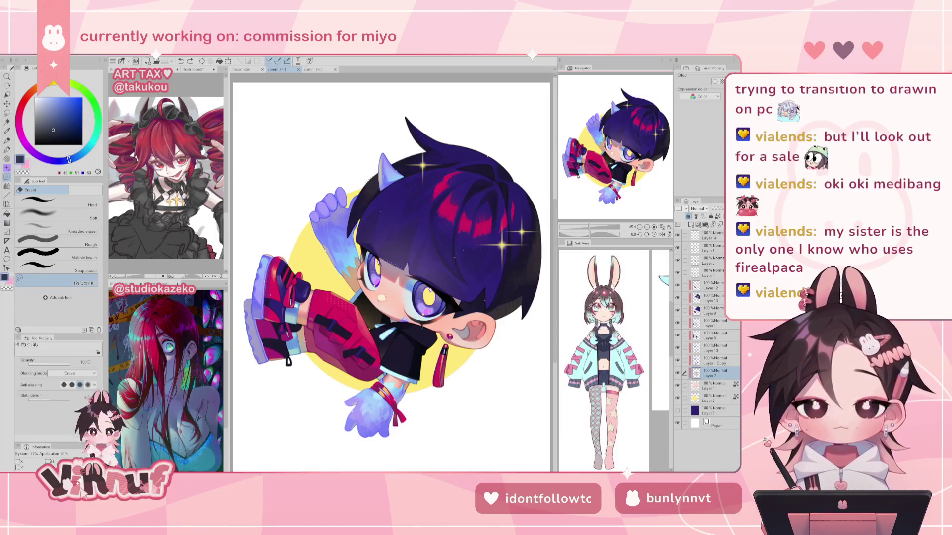
- Switch from Clip Studio Paint to the browser showing the artist's Instagram profile
{"action": "key", "text": "alt+Tab"}
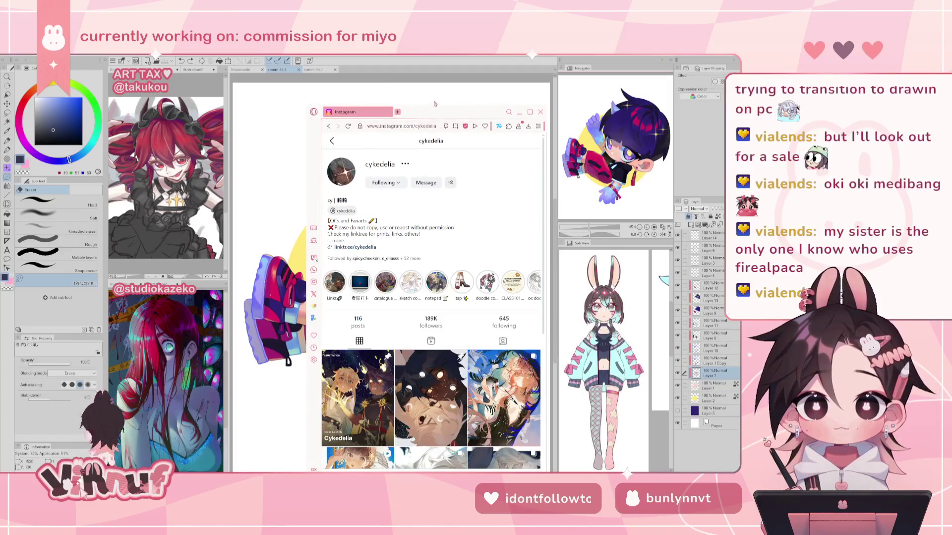
- Close the a2.gif image viewer, then move the Instagram browser window up-left and widen it
{"action": "left_click", "coordinate": [435, 100]}
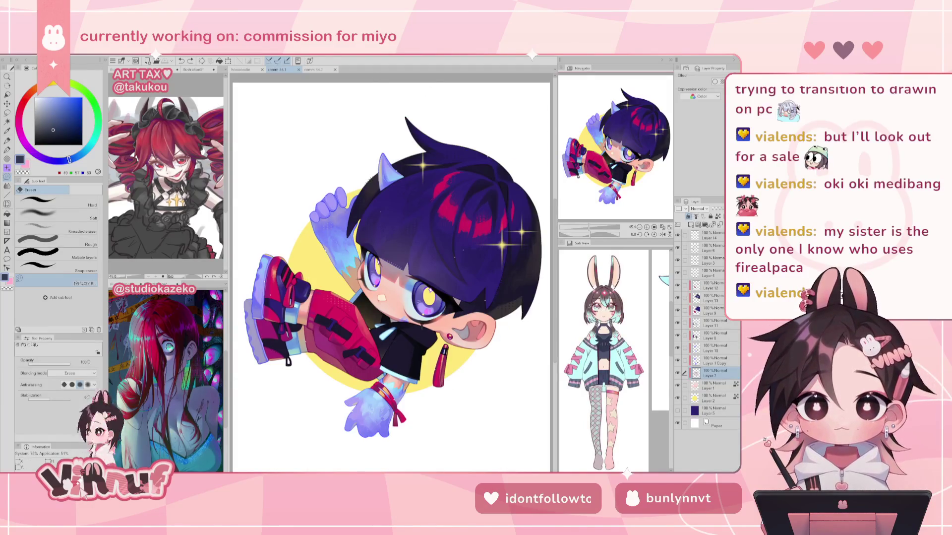
{"action": "key", "text": "alt+Tab"}
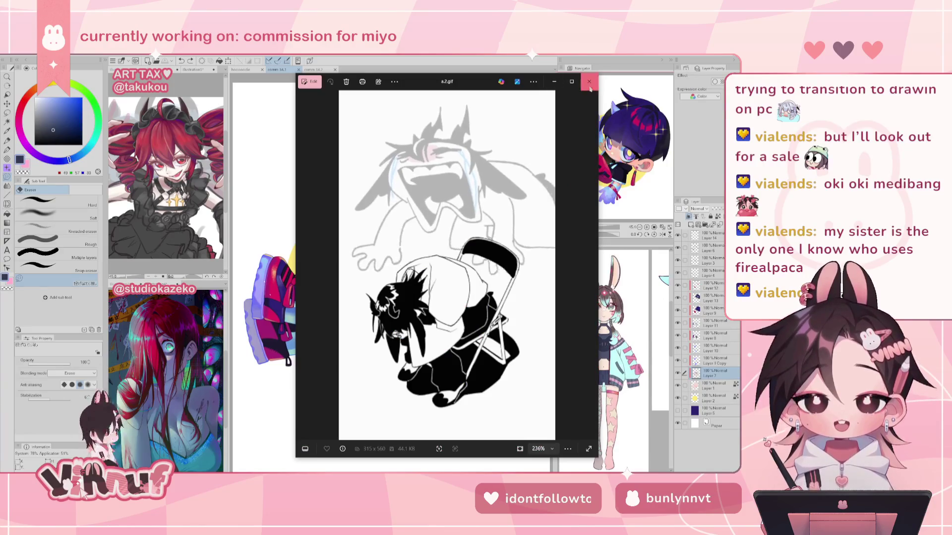
{"action": "left_click", "coordinate": [589, 82]}
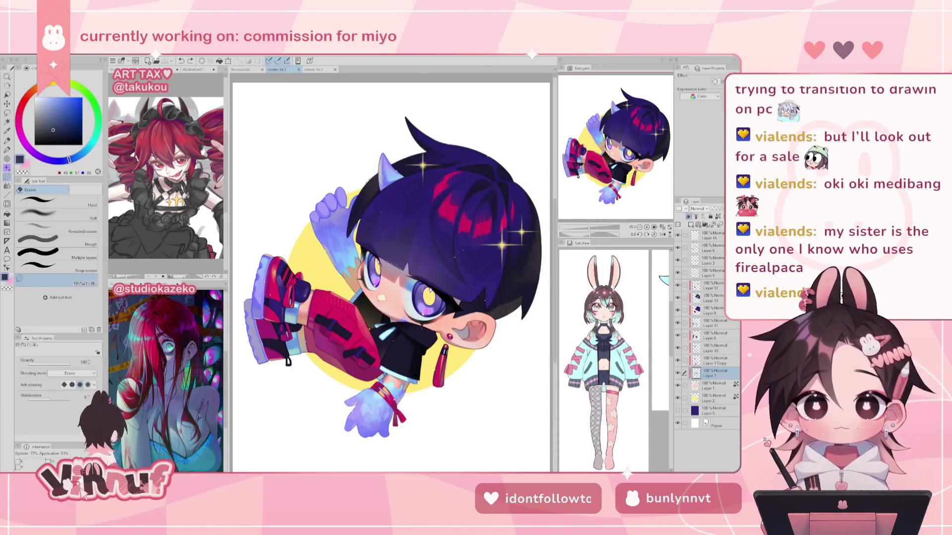
{"action": "key", "text": "alt+Tab"}
{"action": "left_click_drag", "start_coordinate": [429, 112], "coordinate": [384, 60]}
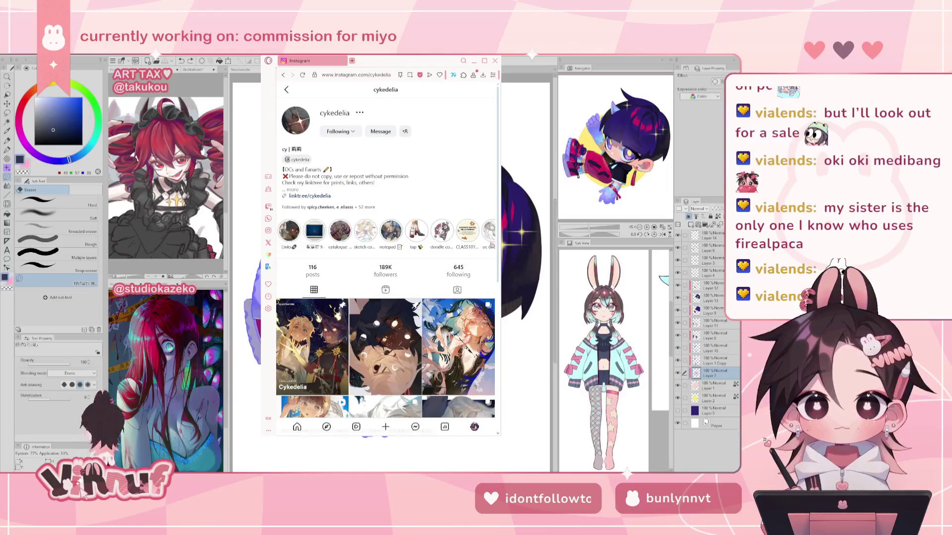
{"action": "left_click_drag", "start_coordinate": [501, 246], "coordinate": [533, 246]}
- Enlarge the browser window and view both images of the first row's middle post
{"action": "left_click_drag", "start_coordinate": [609, 246], "coordinate": [654, 246]}
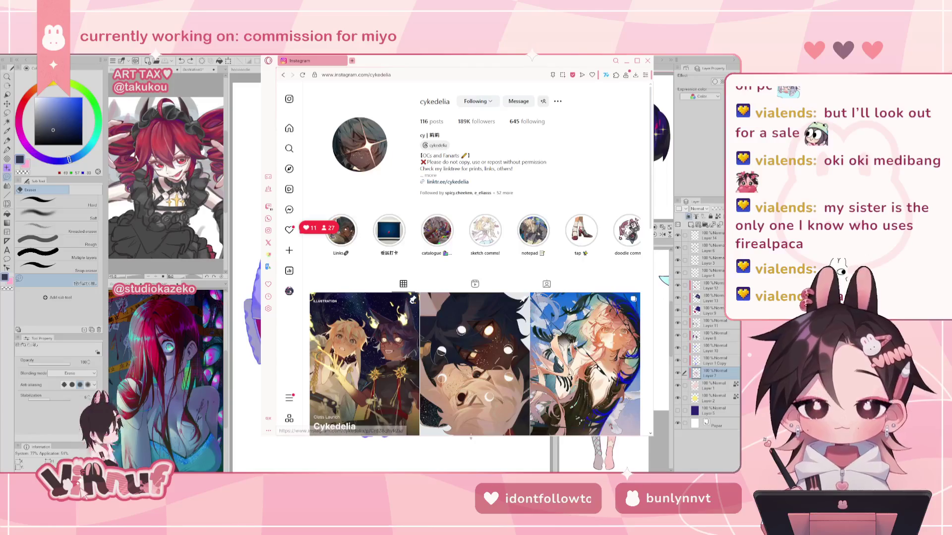
{"action": "left_click_drag", "start_coordinate": [472, 436], "coordinate": [473, 466]}
{"action": "scroll", "coordinate": [475, 358], "scroll_direction": "down", "scroll_amount": 3}
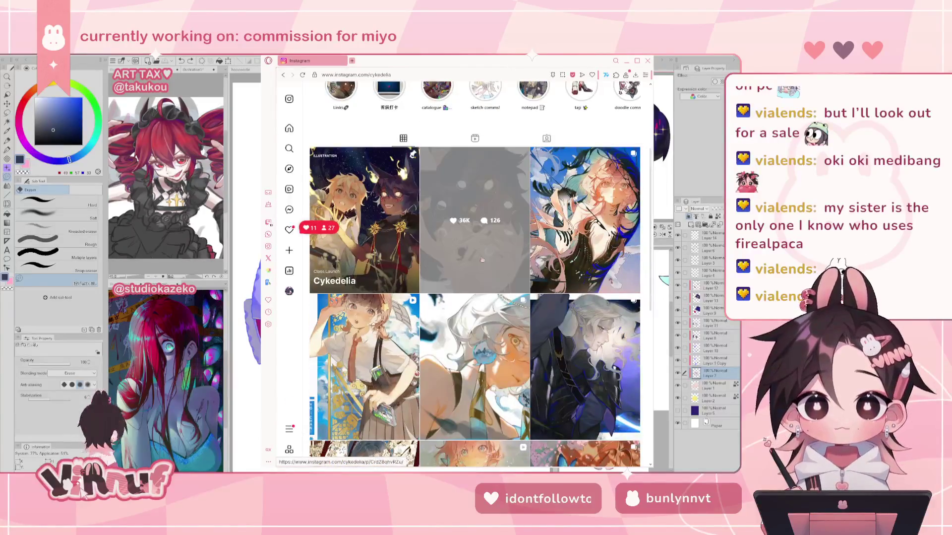
{"action": "left_click", "coordinate": [451, 278]}
{"action": "left_click", "coordinate": [468, 274]}
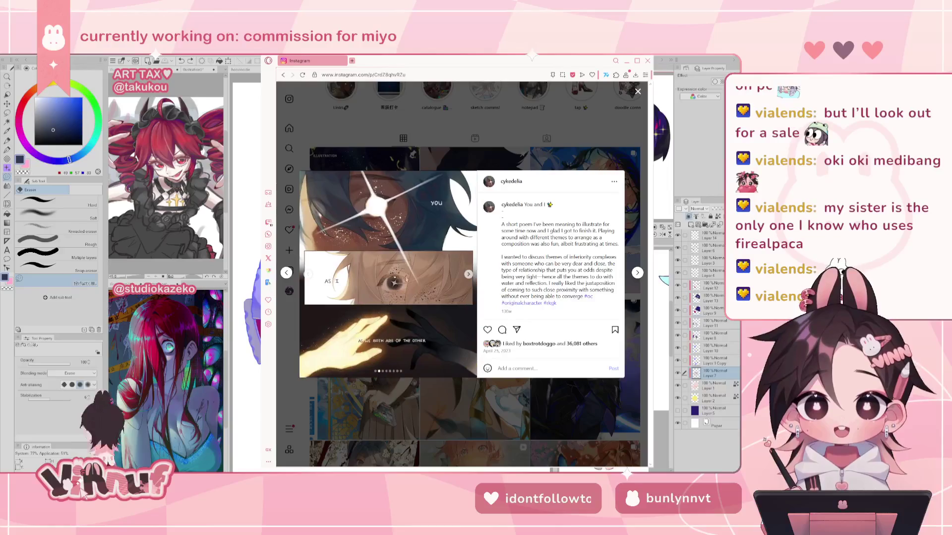
{"action": "left_click", "coordinate": [442, 404]}
- Browse the orange-haired butterfly, Qing Dynasty outfit and sparkle-eyed grey-haired posts
{"action": "scroll", "coordinate": [496, 348], "scroll_direction": "down", "scroll_amount": 3}
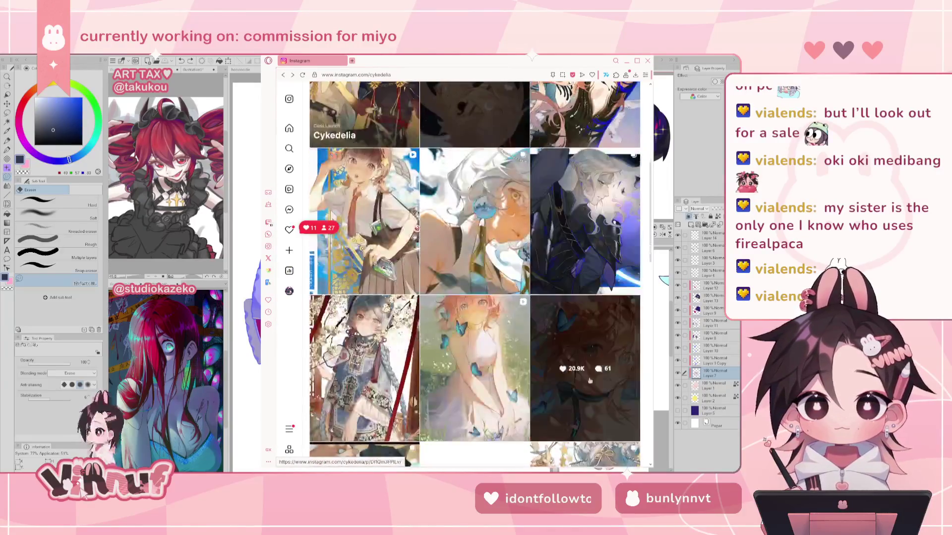
{"action": "left_click", "coordinate": [593, 382]}
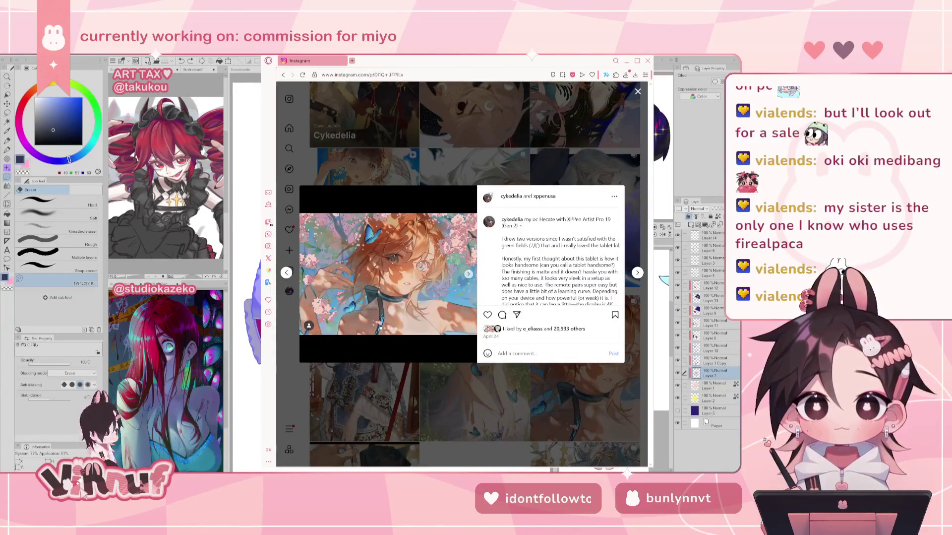
{"action": "left_click", "coordinate": [326, 409]}
{"action": "left_click", "coordinate": [390, 342]}
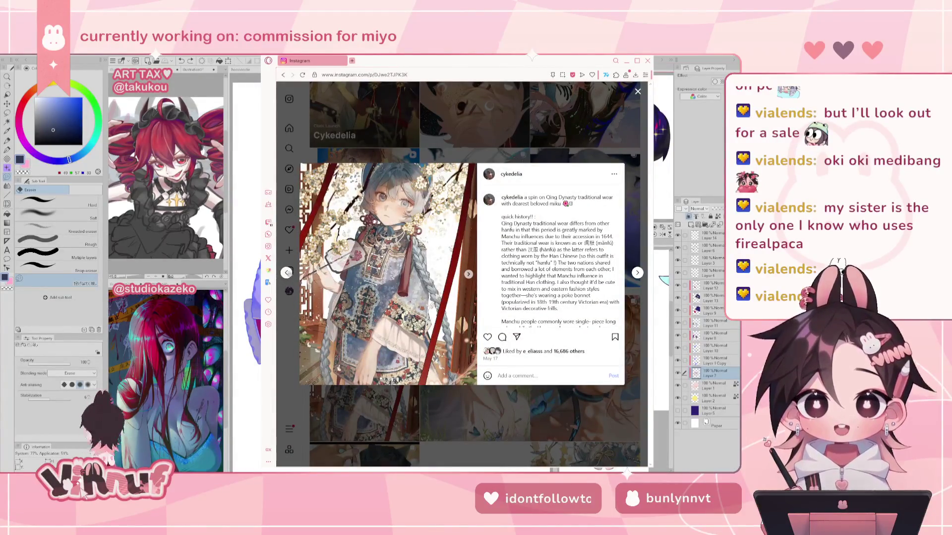
{"action": "left_click", "coordinate": [452, 140]}
{"action": "scroll", "coordinate": [409, 386], "scroll_direction": "down", "scroll_amount": 5}
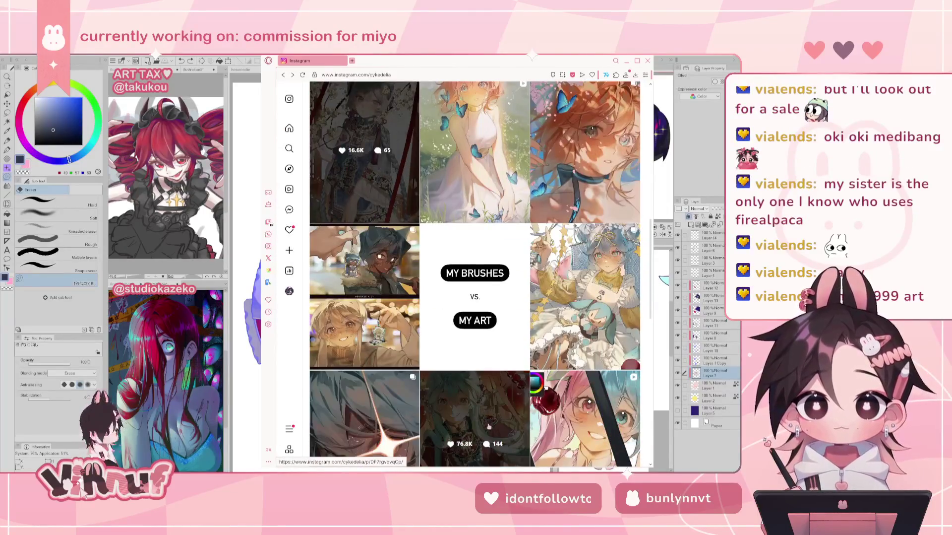
{"action": "scroll", "coordinate": [518, 401], "scroll_direction": "down", "scroll_amount": 2}
{"action": "scroll", "coordinate": [518, 401], "scroll_direction": "down", "scroll_amount": 3}
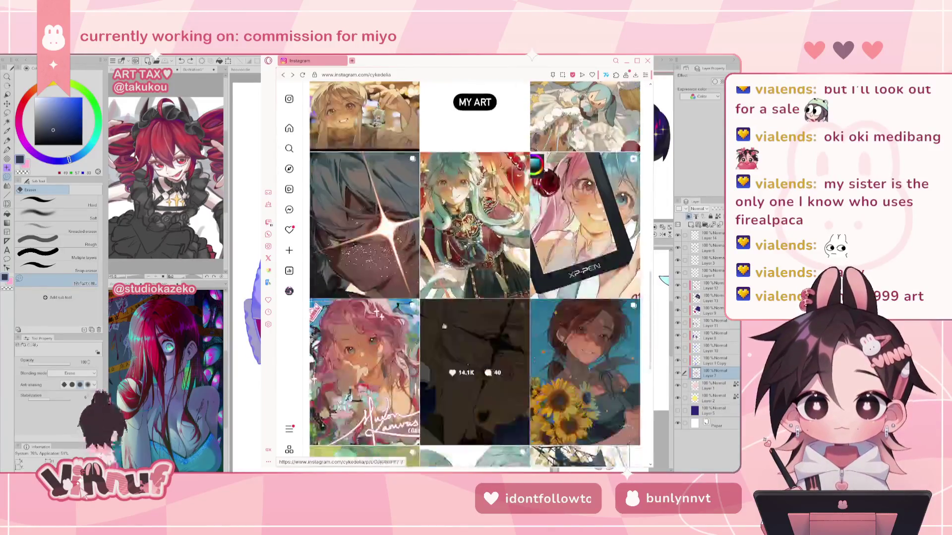
{"action": "left_click", "coordinate": [377, 233]}
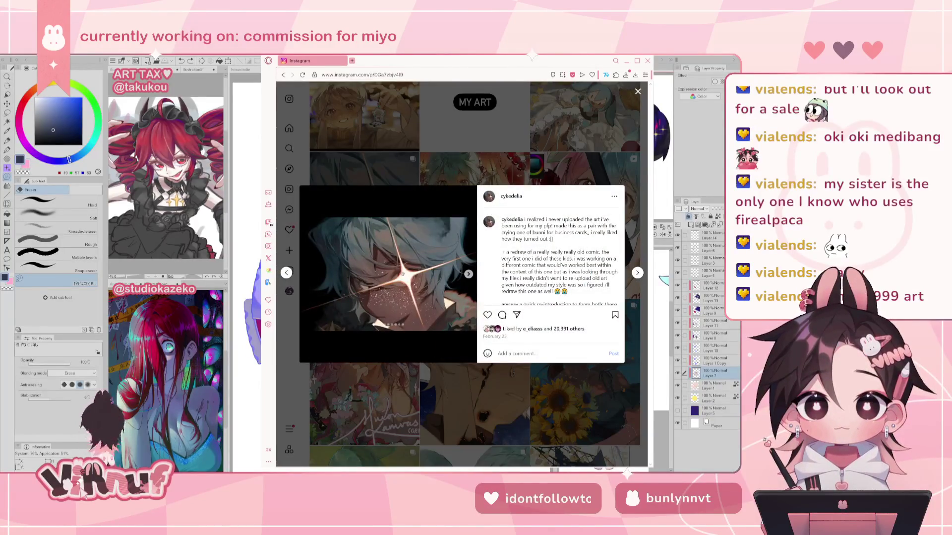
{"action": "left_click", "coordinate": [432, 379]}
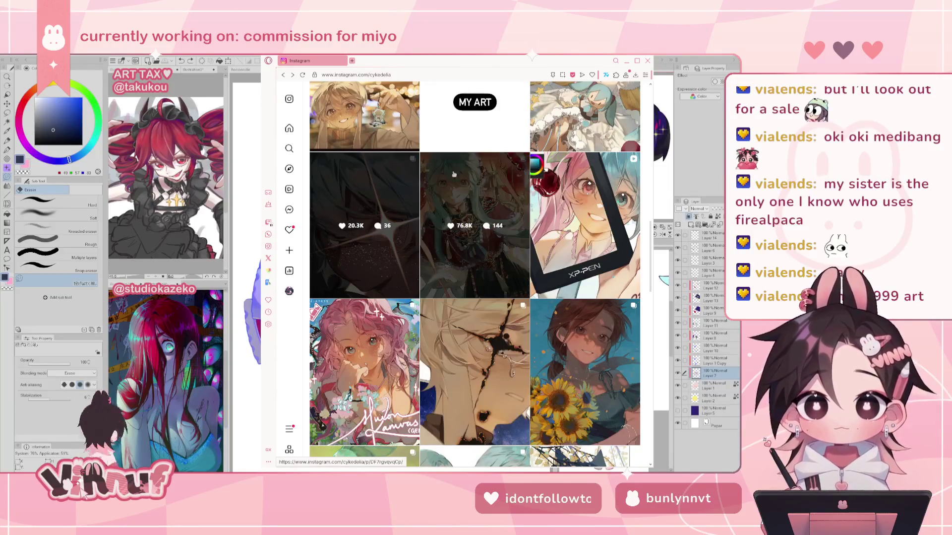
- Copy the profile's web address, scroll back to the top and close the browser
{"action": "left_click", "coordinate": [366, 74]}
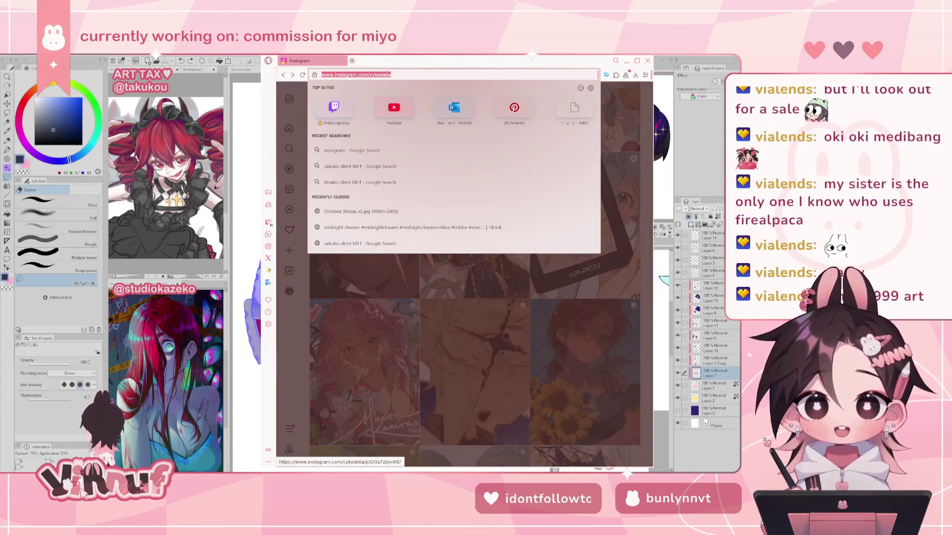
{"action": "key", "text": "Escape"}
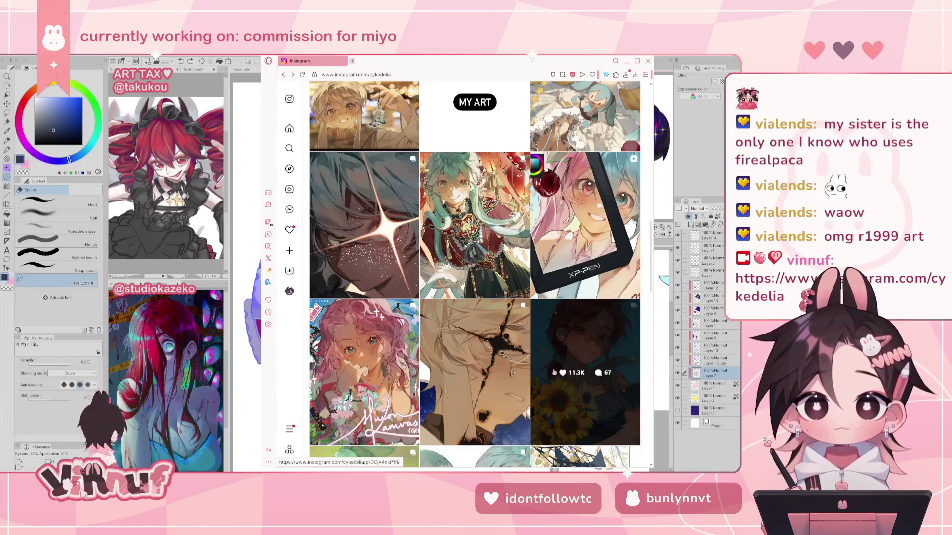
{"action": "scroll", "coordinate": [514, 370], "scroll_direction": "up", "scroll_amount": 5}
{"action": "scroll", "coordinate": [515, 369], "scroll_direction": "up", "scroll_amount": 5}
{"action": "scroll", "coordinate": [515, 369], "scroll_direction": "up", "scroll_amount": 5}
{"action": "scroll", "coordinate": [586, 348], "scroll_direction": "up", "scroll_amount": 2}
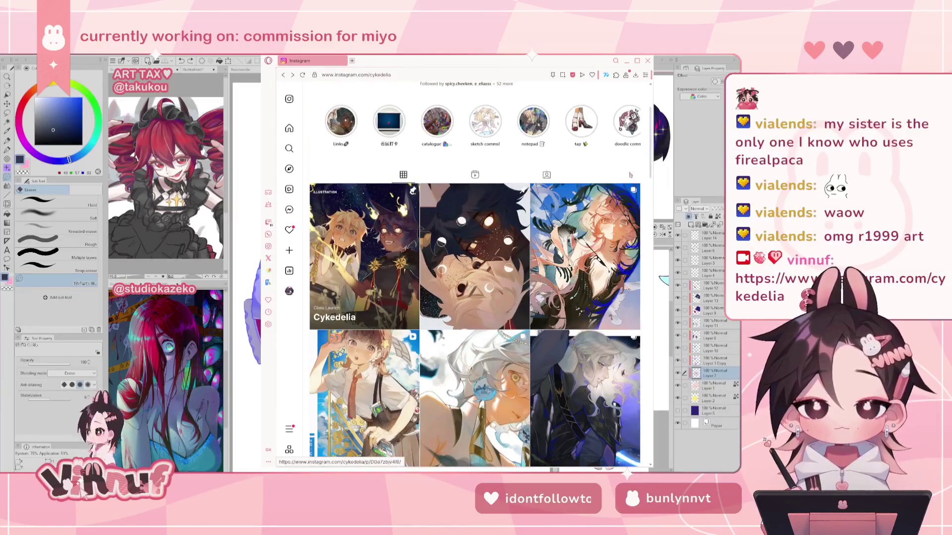
{"action": "left_click", "coordinate": [648, 61]}
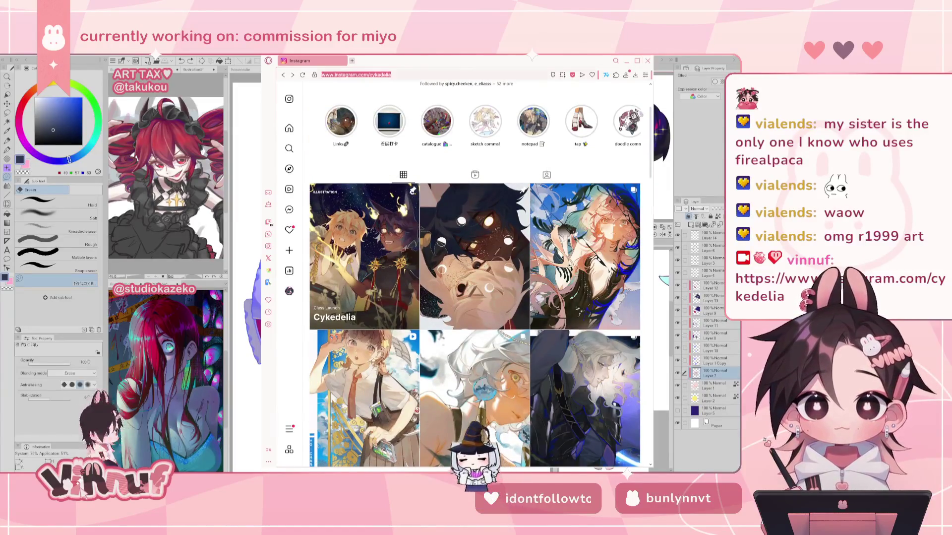